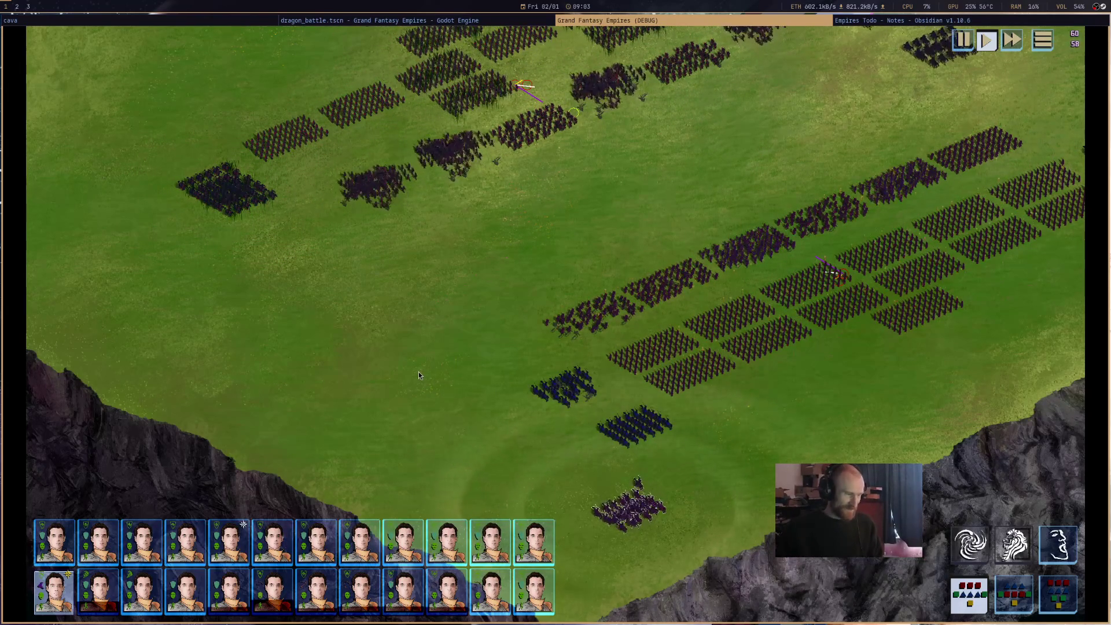
# Zoom the battlefield camera to watch the dragon fight, then stop the debug run with F8.
pyautogui.scroll(-5, 613, 434)
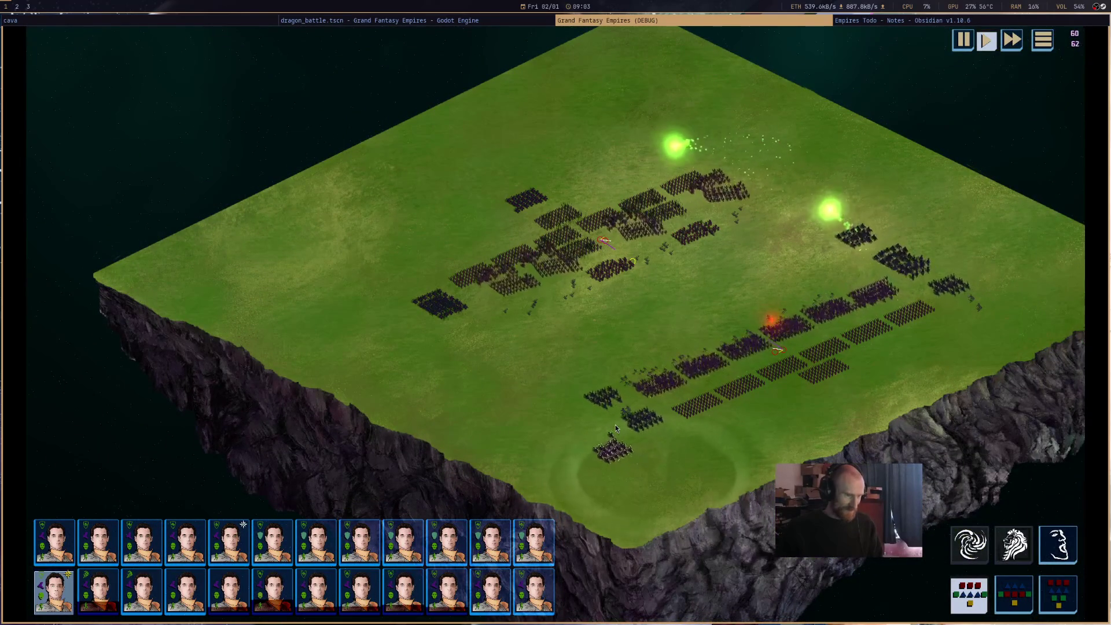
pyautogui.scroll(3, 601, 453)
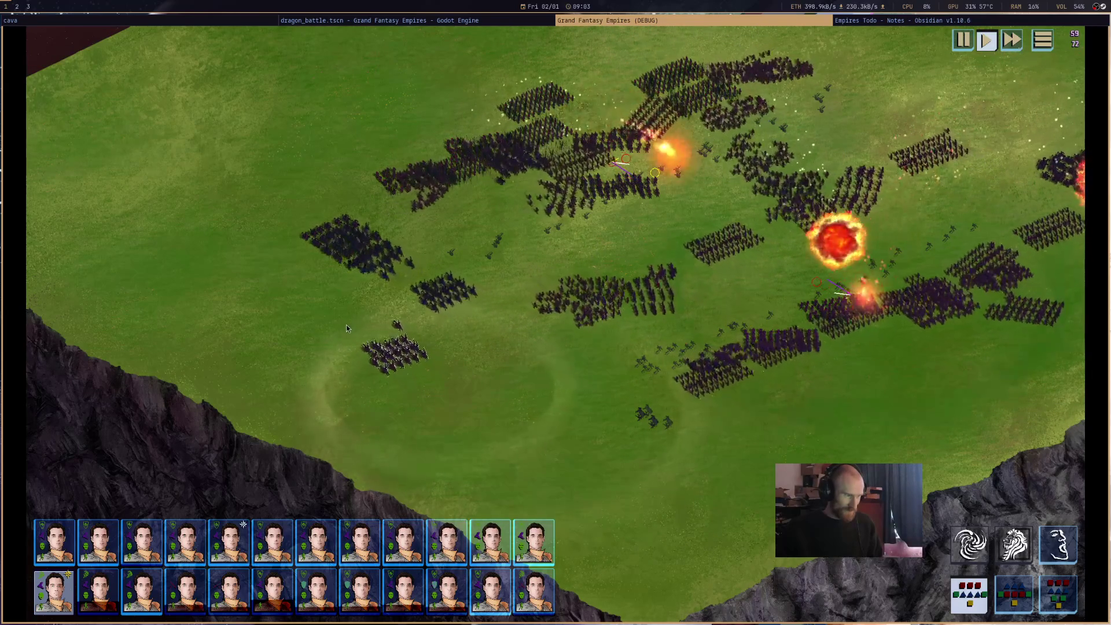
pyautogui.scroll(2, 333, 324)
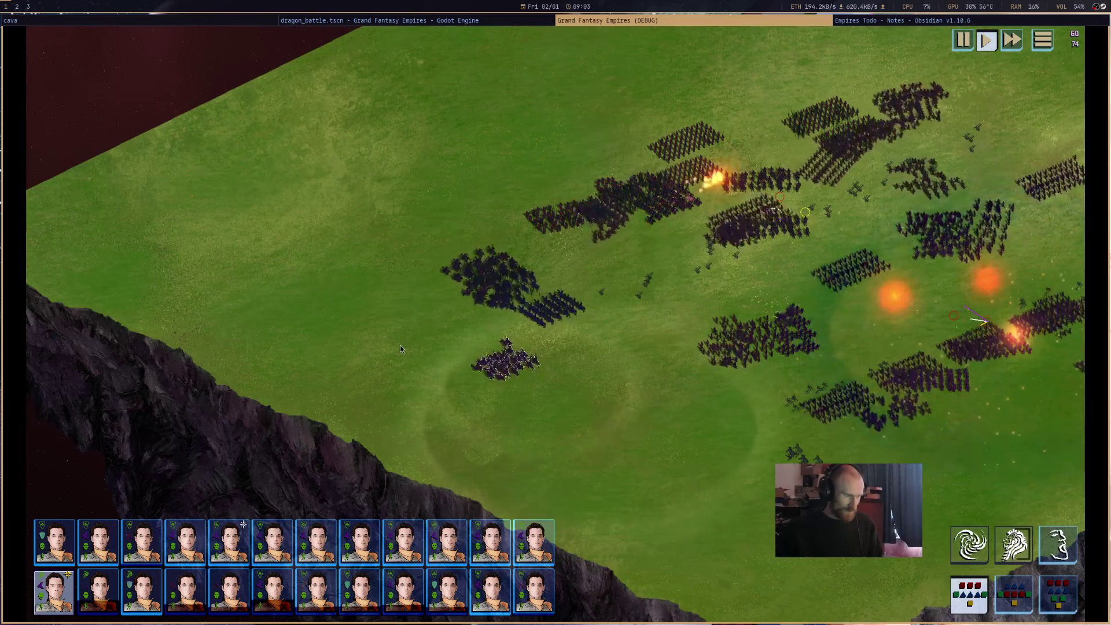
pyautogui.scroll(2, 392, 303)
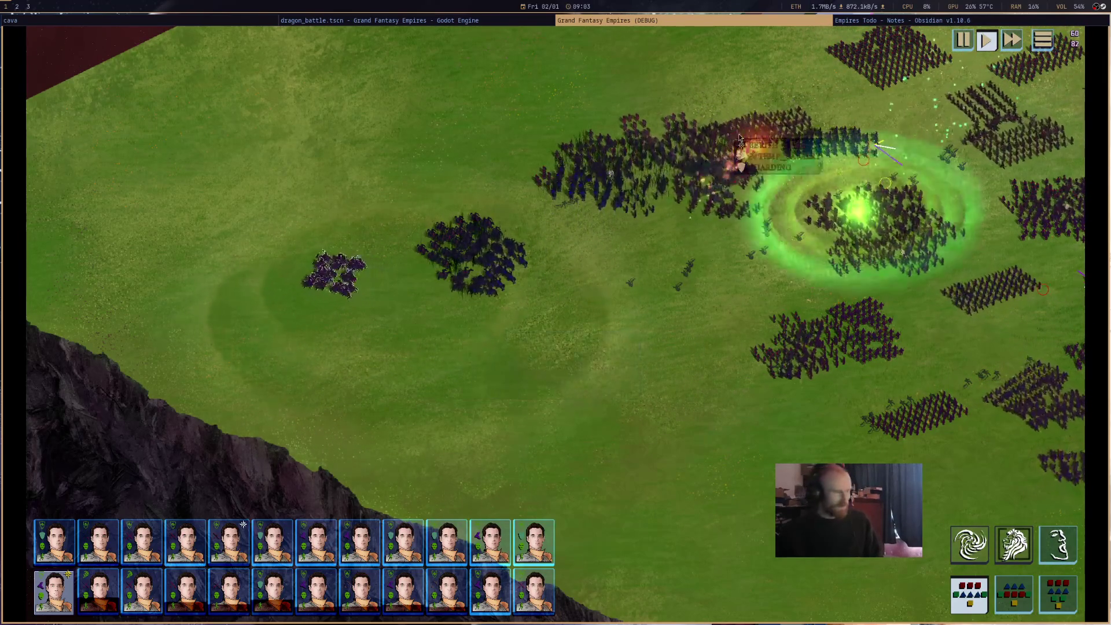
pyautogui.press('F8')
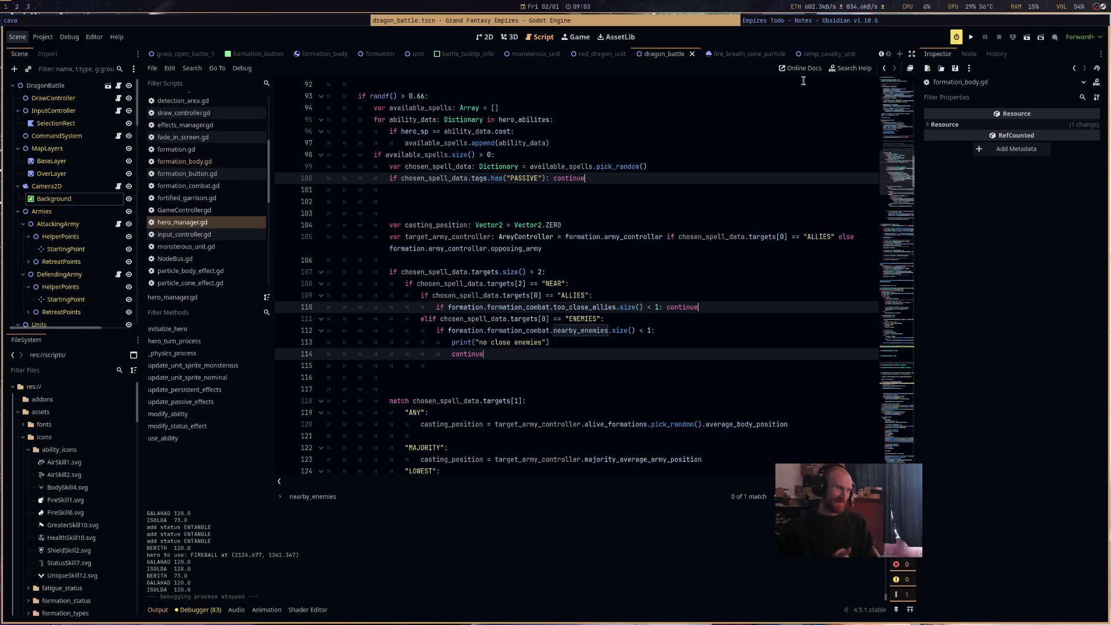
# Delete the print("no enemies") line from hero_manager.gd, save it, and open the fire_breath_cone_particle scene.
pyautogui.moveTo(553, 342); pyautogui.dragTo(445, 346)
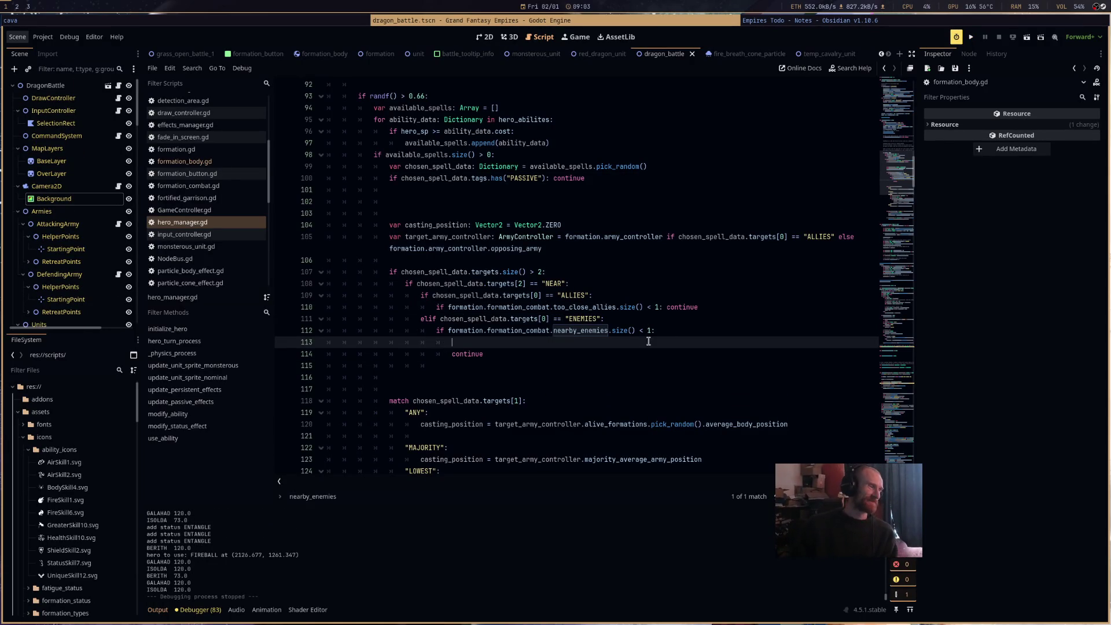
pyautogui.scroll(-15, 649, 339)
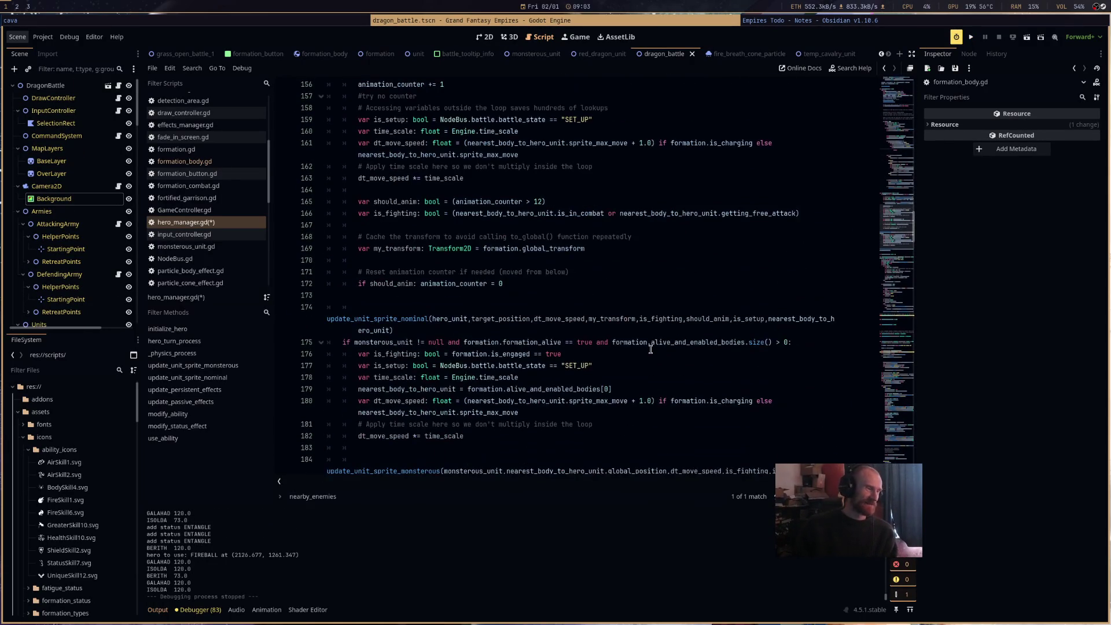
pyautogui.scroll(5, 651, 349)
pyautogui.scroll(10, 742, 143)
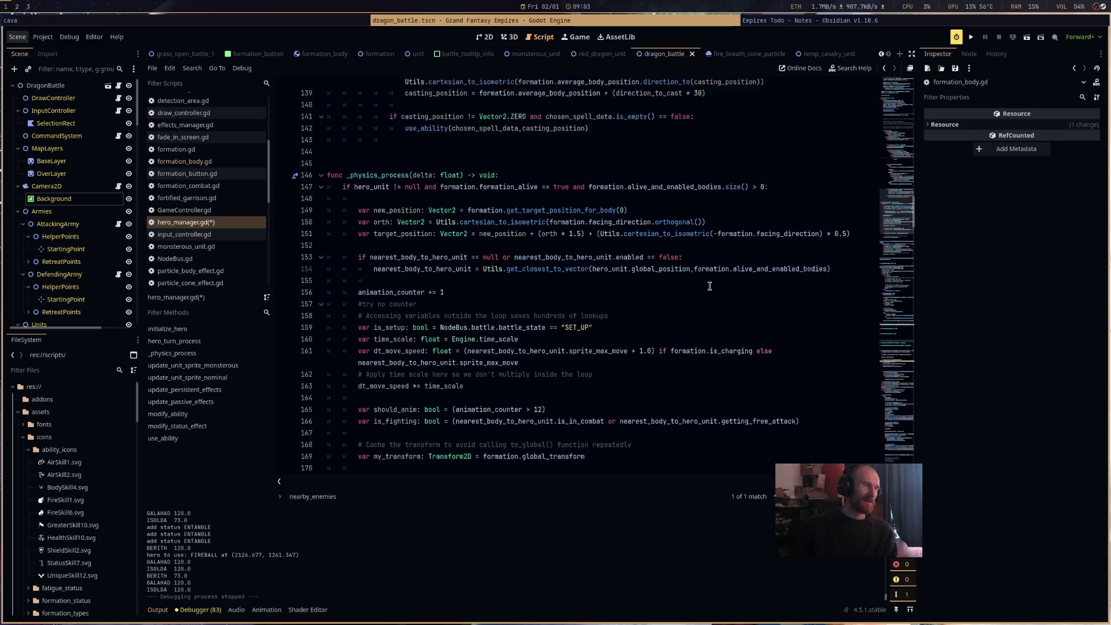
pyautogui.scroll(3, 711, 318)
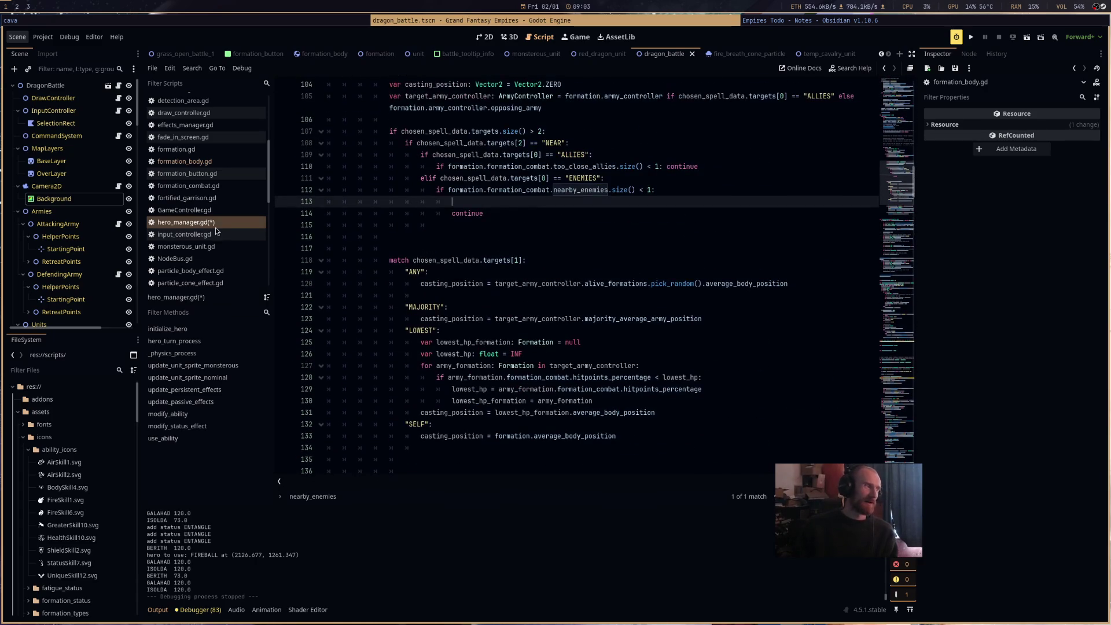
pyautogui.hotkey('ctrl', 's')
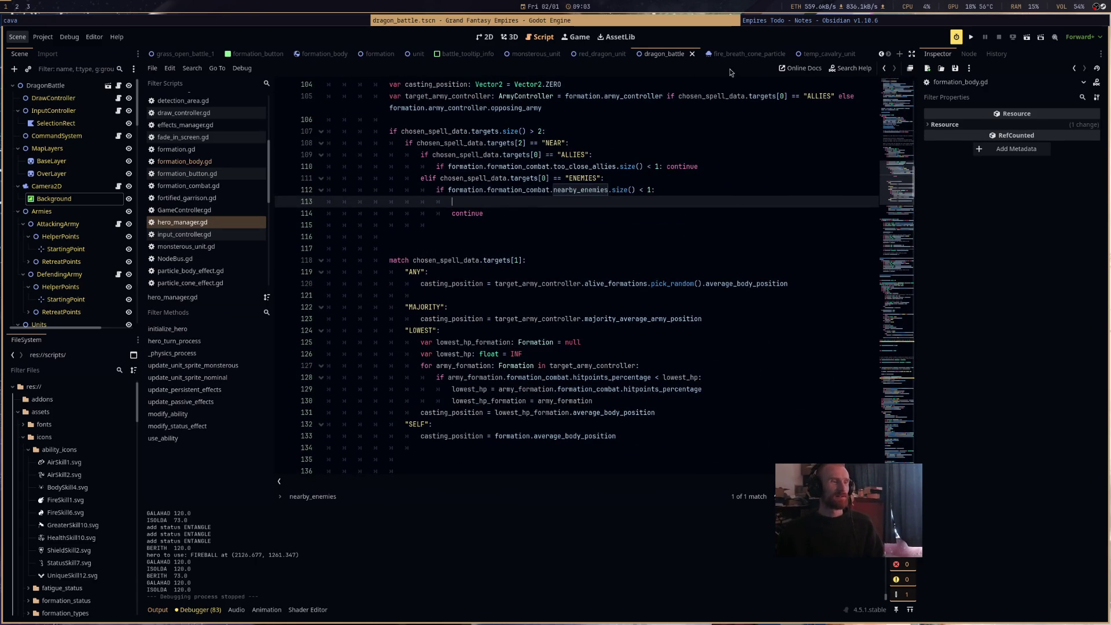
pyautogui.click(736, 54)
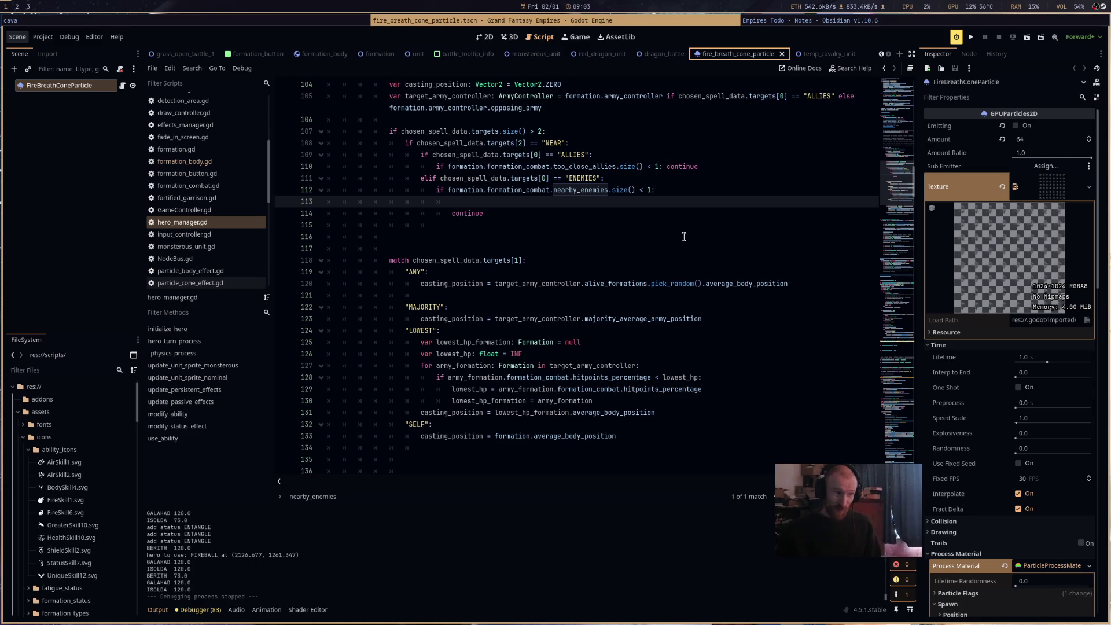
# Dismiss the pick_random documentation popup and go to the dragon_battle scene tab.
pyautogui.scroll(3, 693, 285)
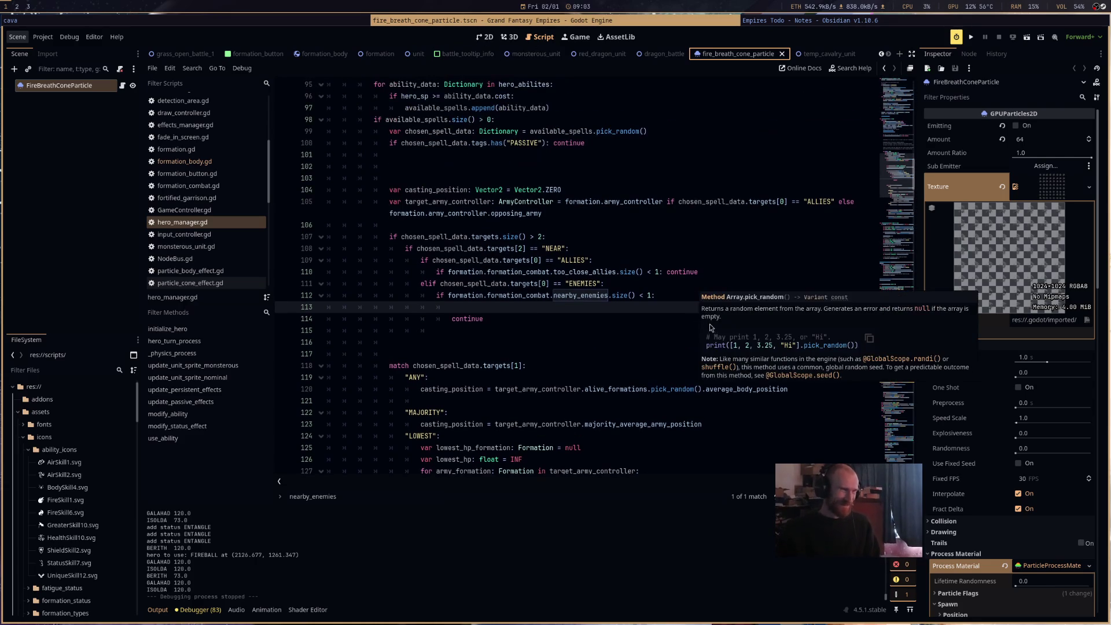
pyautogui.click(615, 316)
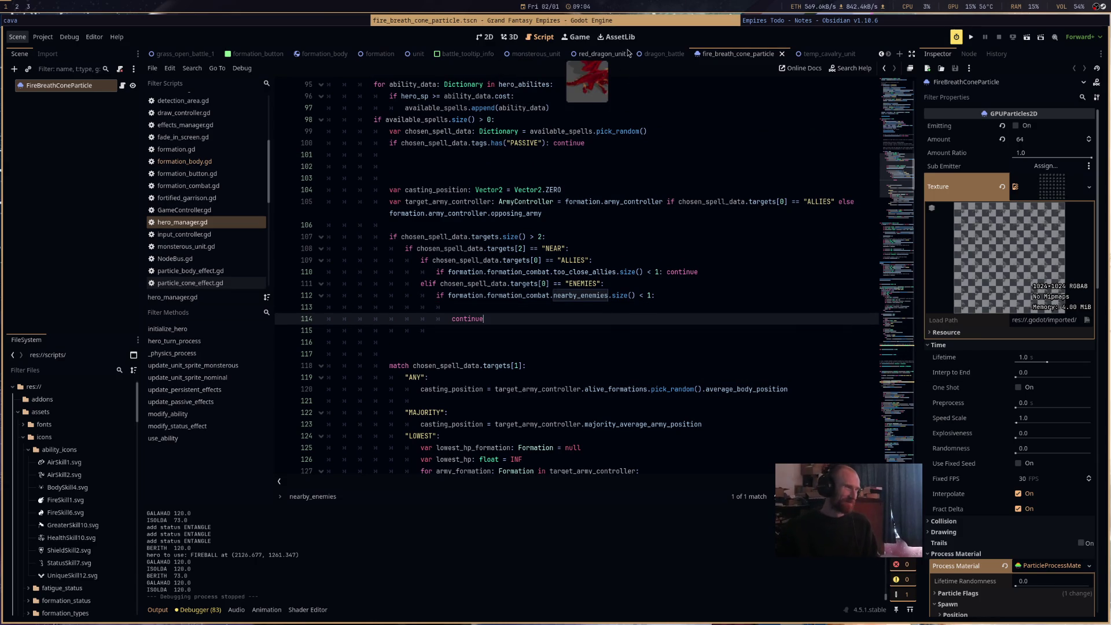
pyautogui.click(598, 56)
pyautogui.click(747, 54)
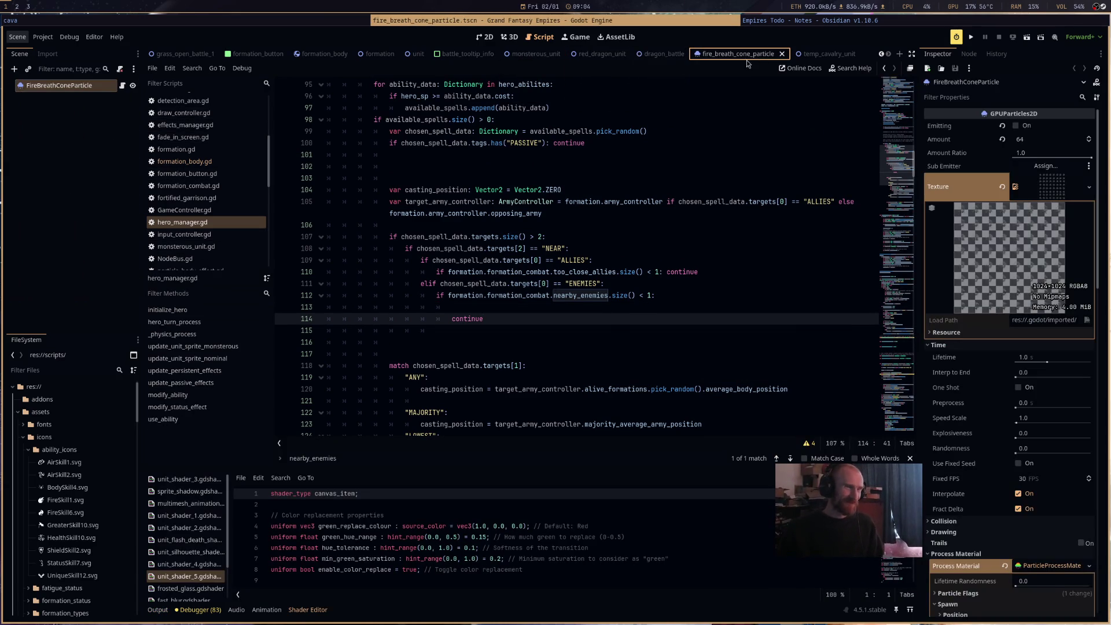
pyautogui.click(536, 55)
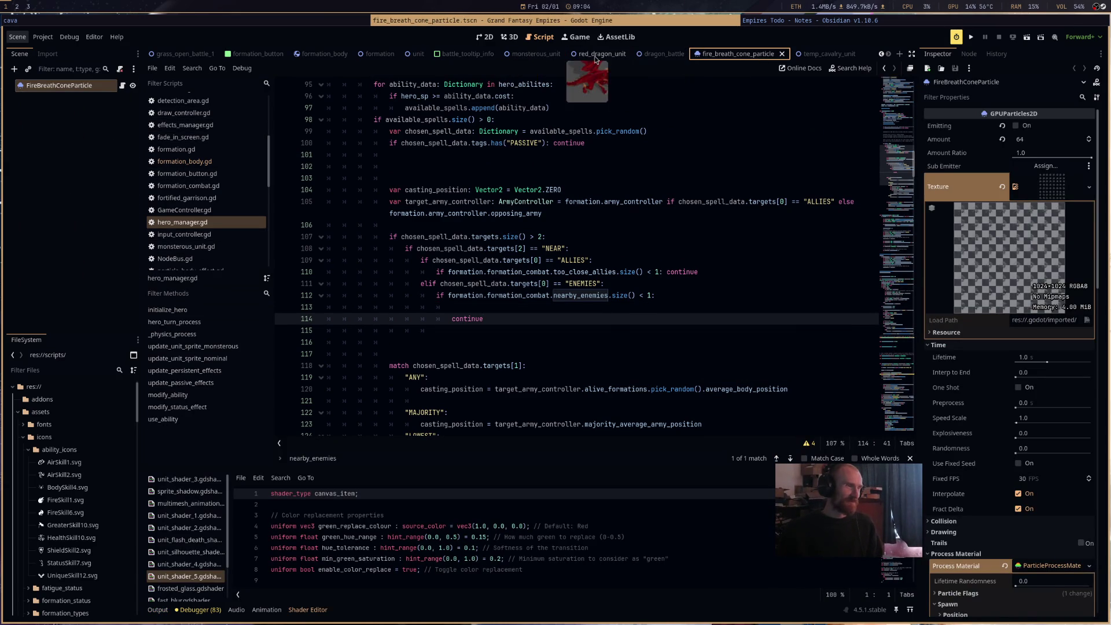
pyautogui.click(684, 54)
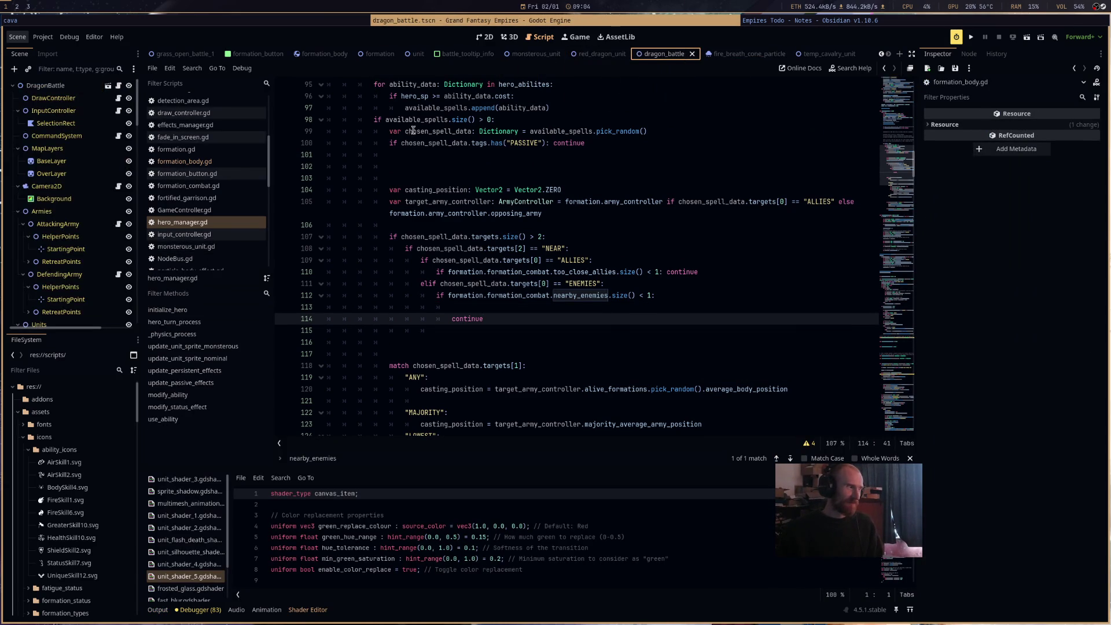
# Enable Ai Control on AttackingArmy and DefendingArmy, save dragon_battle, and run the project.
pyautogui.click(84, 224)
pyautogui.click(1029, 126)
pyautogui.scroll(-3, 86, 190)
pyautogui.click(86, 189)
pyautogui.click(1028, 126)
pyautogui.hotkey('ctrl', 's')
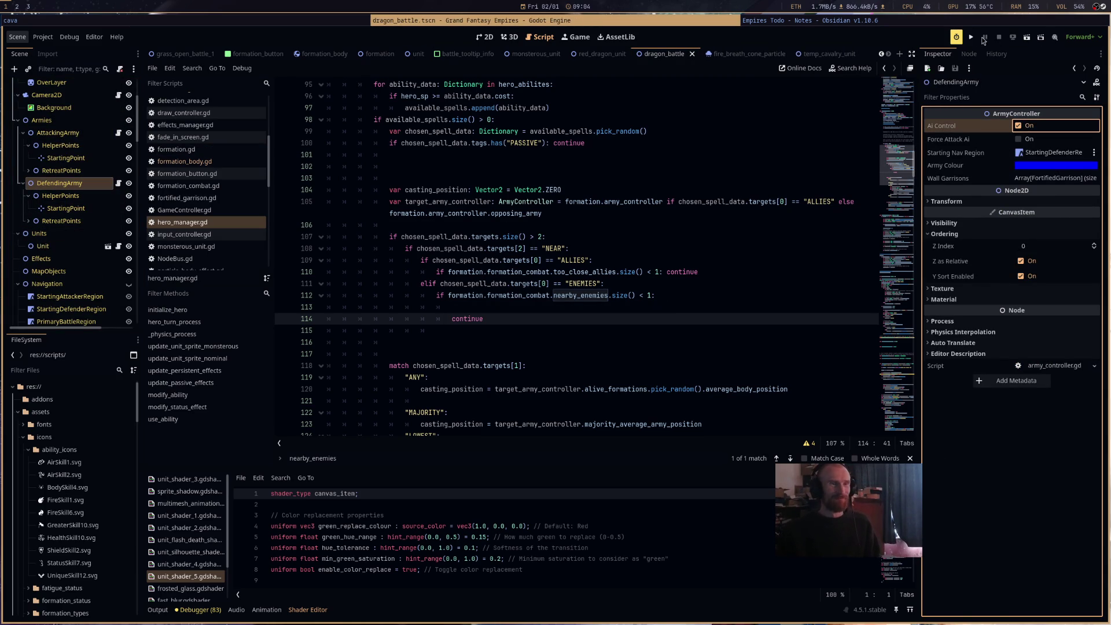
pyautogui.click(976, 35)
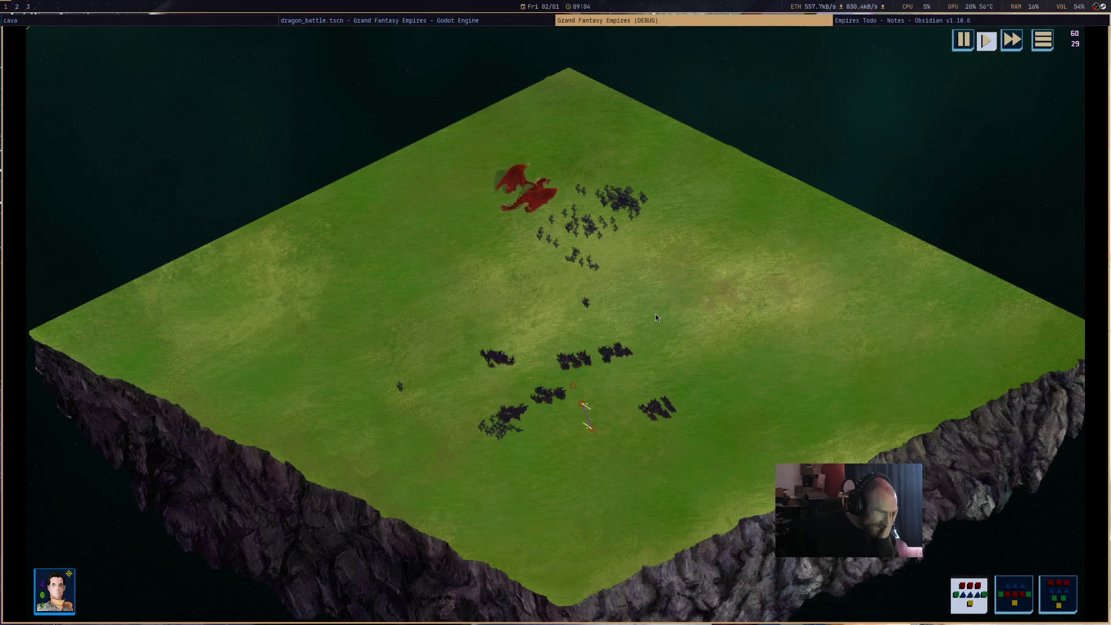
# Let the red dragon battle play out, then close the game window to end debugging.
pyautogui.middleClick(599, 20)
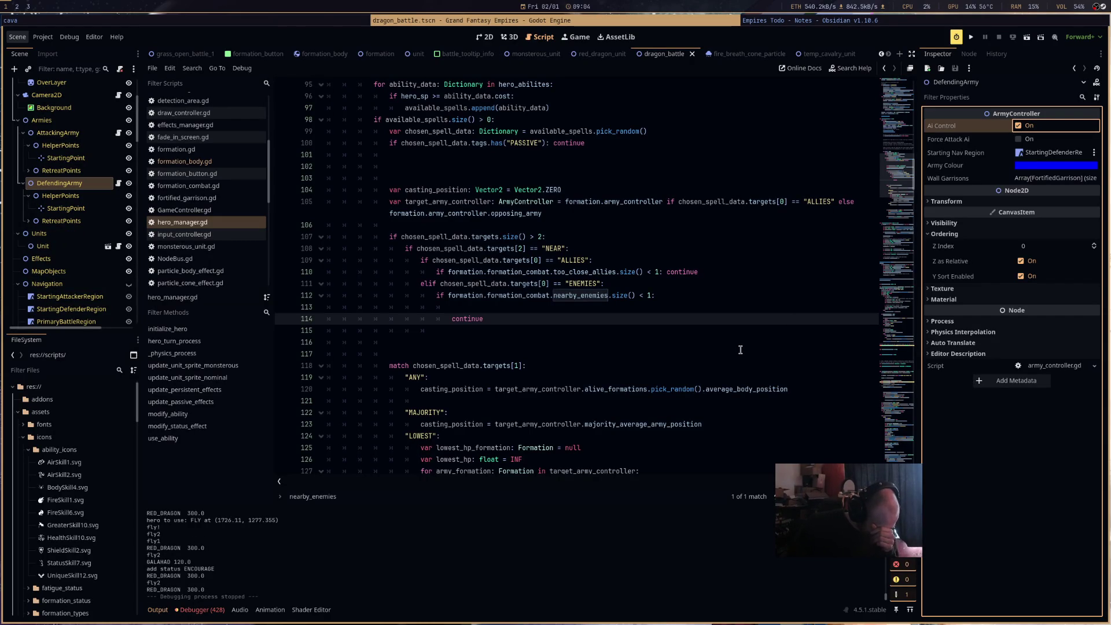
# Open the Debugger errors list and jump to the monsterous_unit.gd line 131 frame error.
pyautogui.scroll(-10, 740, 350)
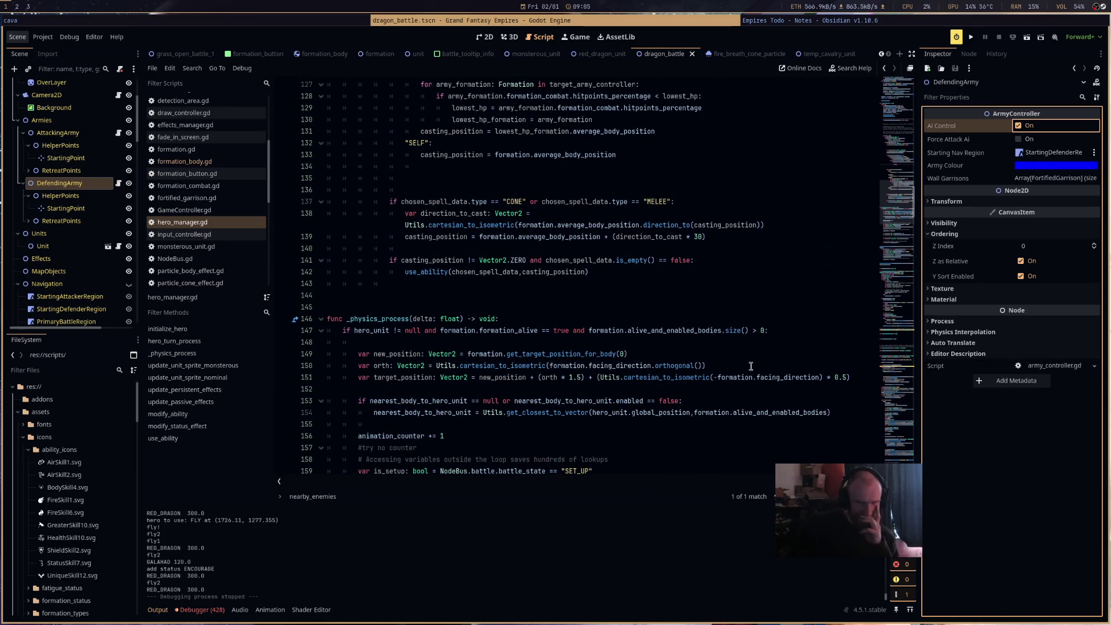
pyautogui.click(216, 609)
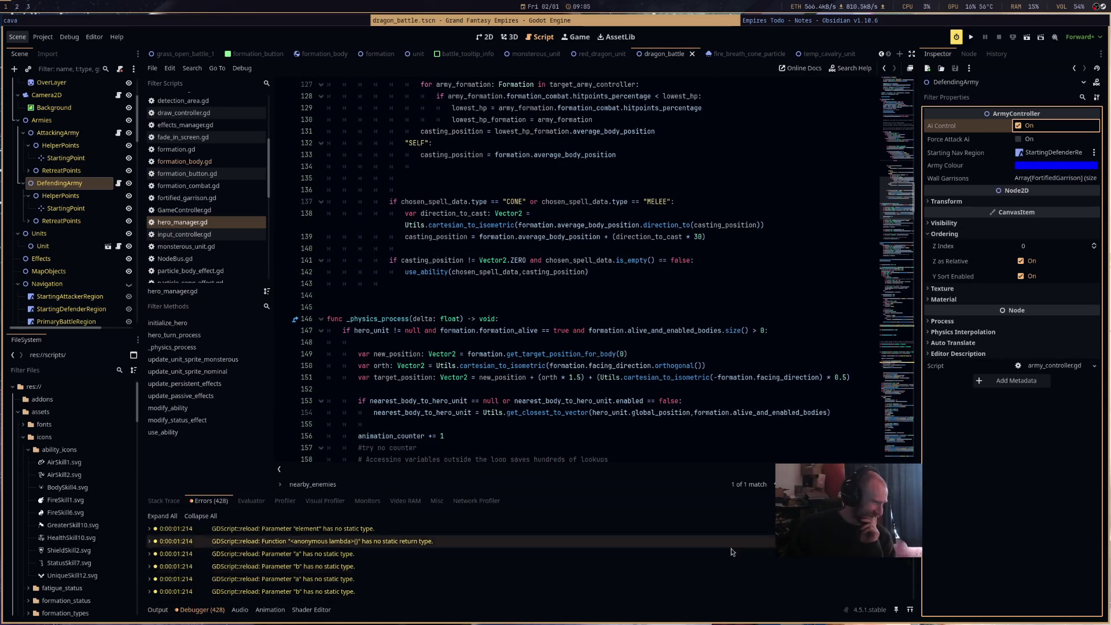
pyautogui.moveTo(913, 528); pyautogui.dragTo(918, 581)
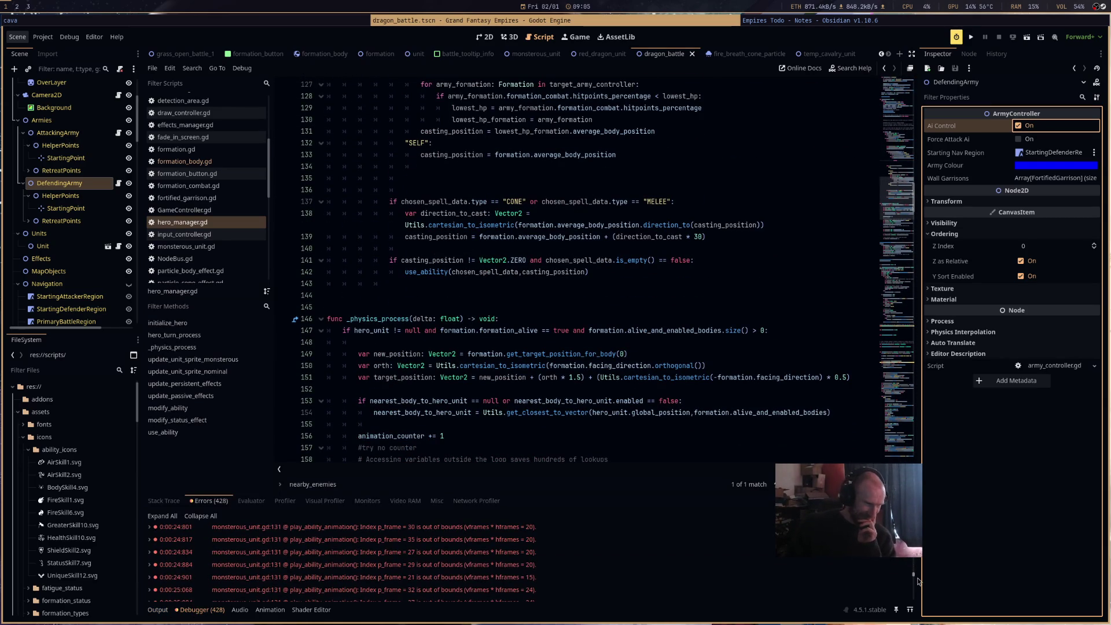
pyautogui.click(634, 565)
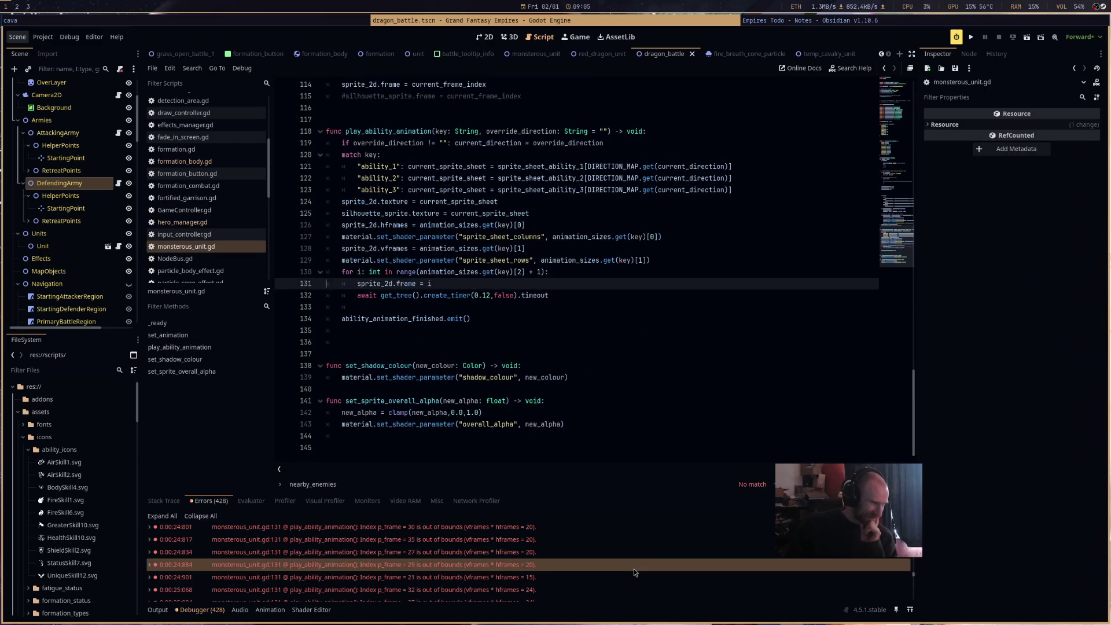
pyautogui.click(707, 399)
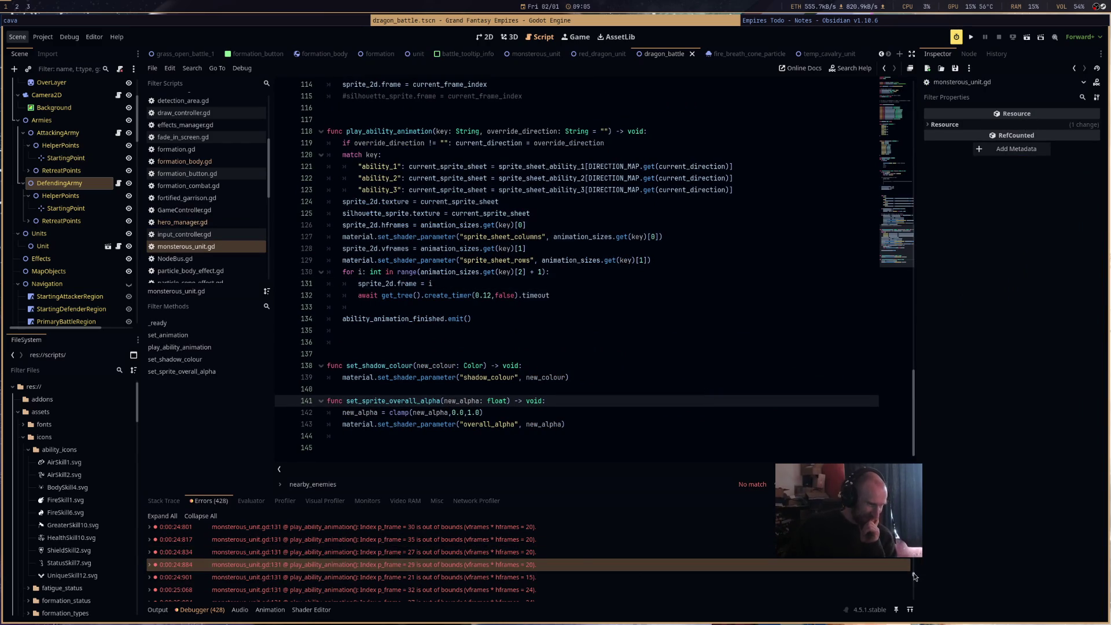
pyautogui.moveTo(915, 577); pyautogui.dragTo(915, 523)
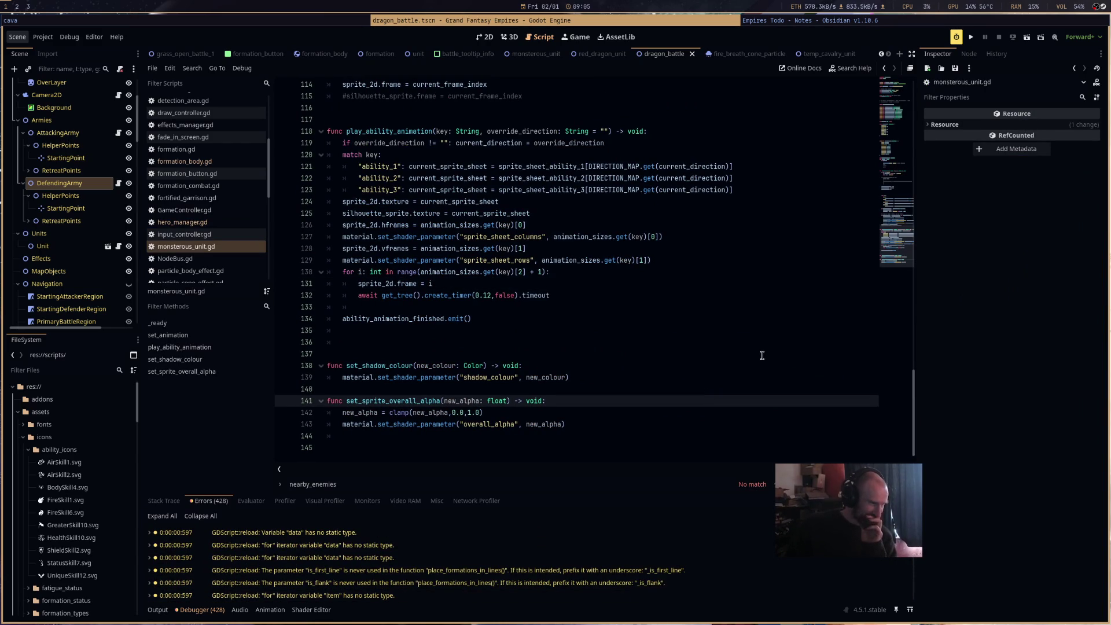
# Return to hero_manager.gd and scroll through its code.
pyautogui.click(210, 223)
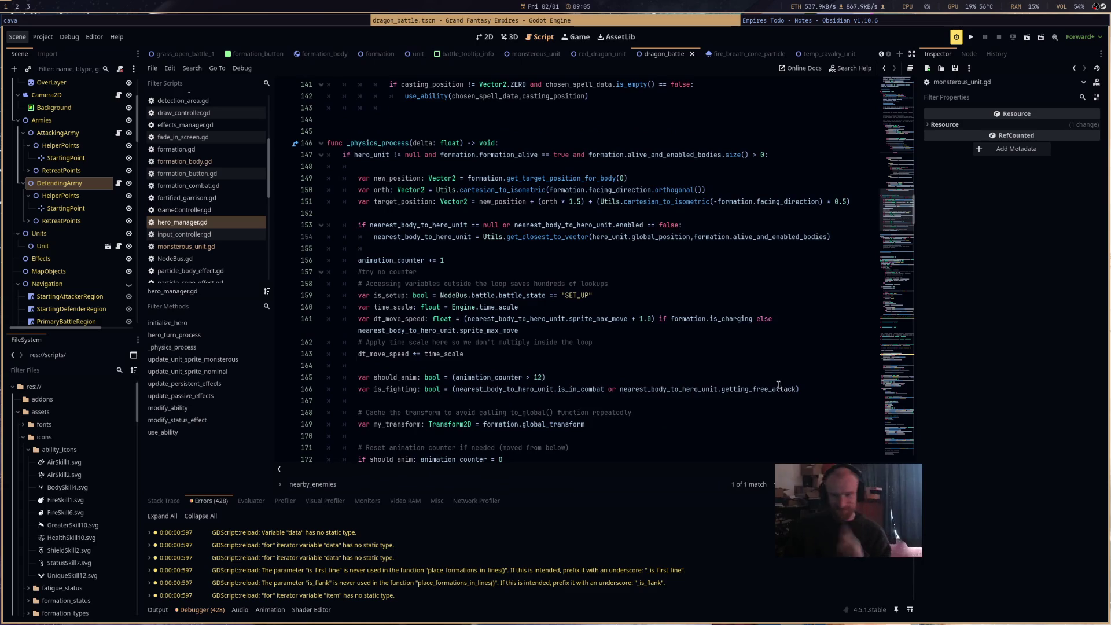
pyautogui.scroll(-10, 781, 387)
pyautogui.moveTo(898, 235); pyautogui.dragTo(906, 341)
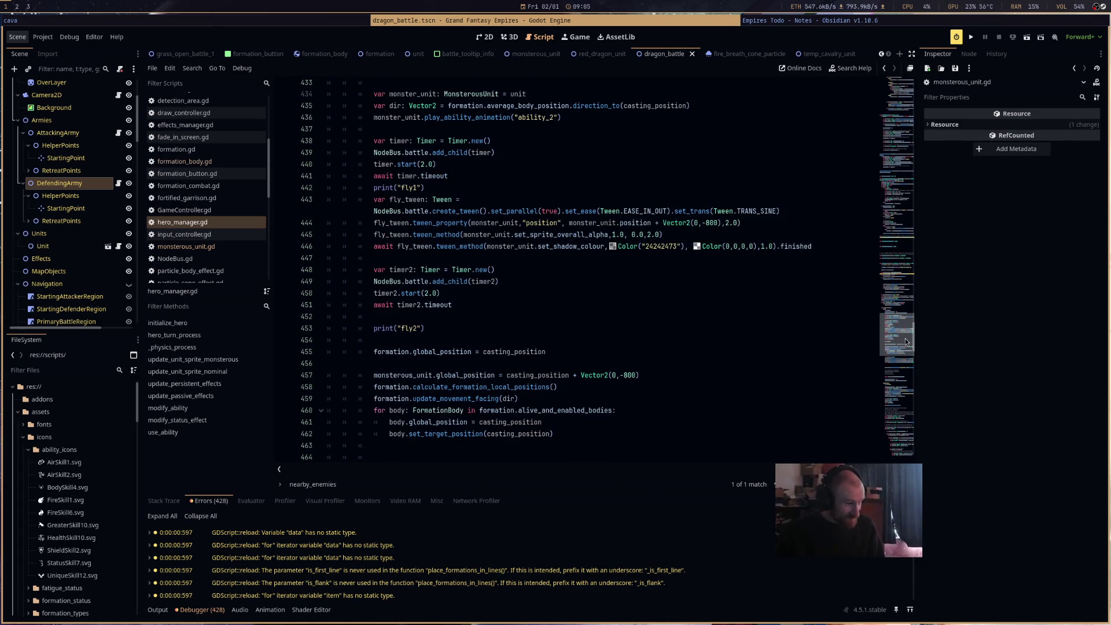
pyautogui.scroll(10, 906, 342)
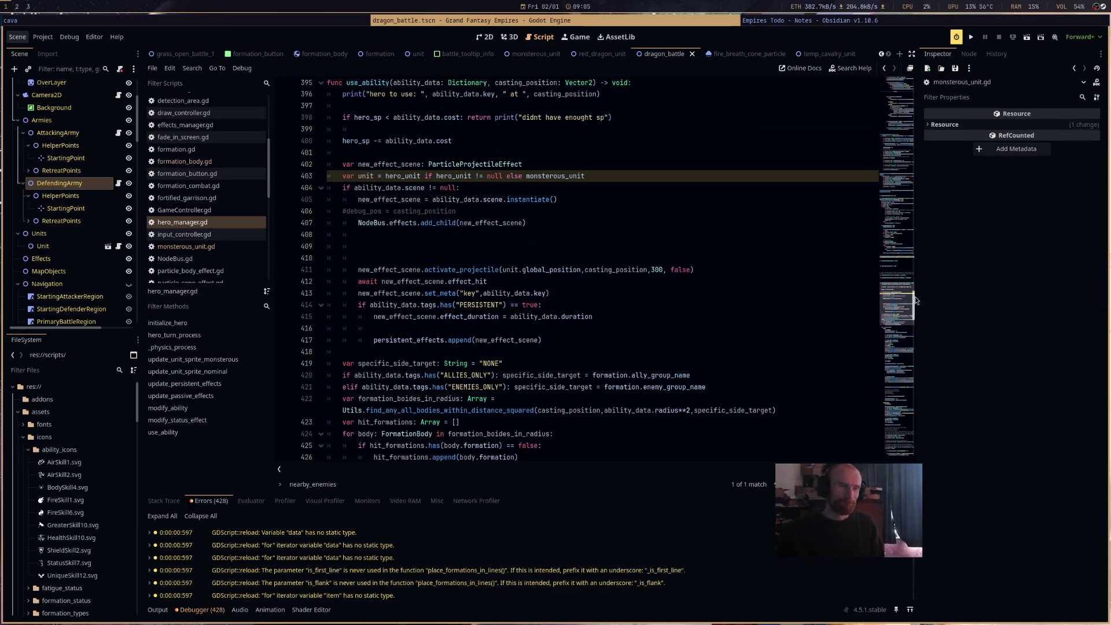
pyautogui.moveTo(911, 300); pyautogui.dragTo(912, 81)
pyautogui.scroll(-5, 723, 347)
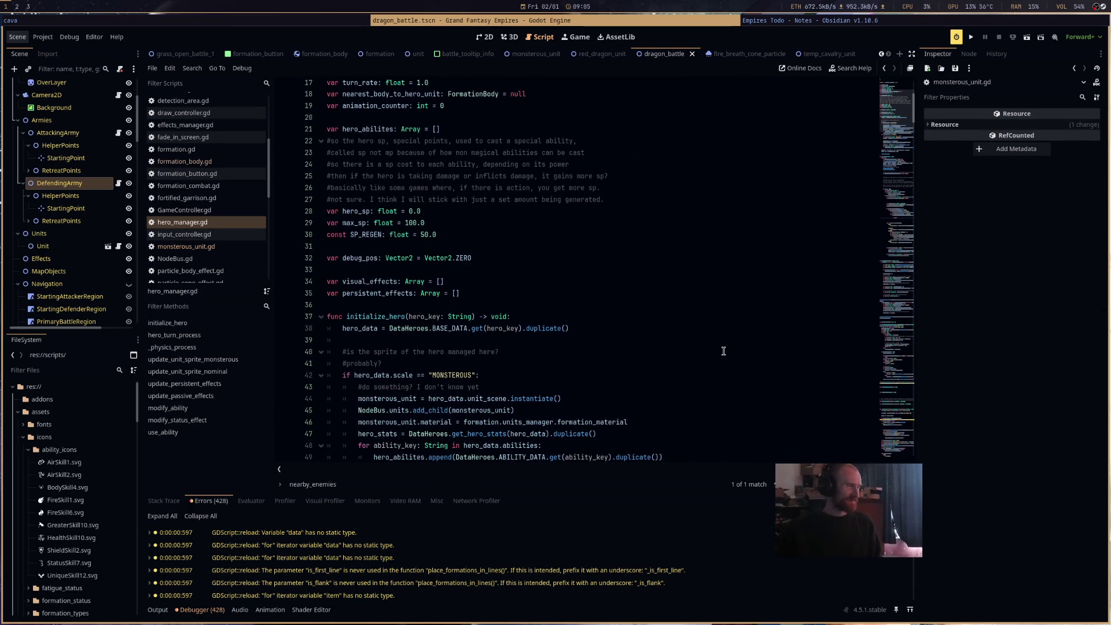
pyautogui.scroll(-3, 723, 339)
pyautogui.scroll(4, 575, 368)
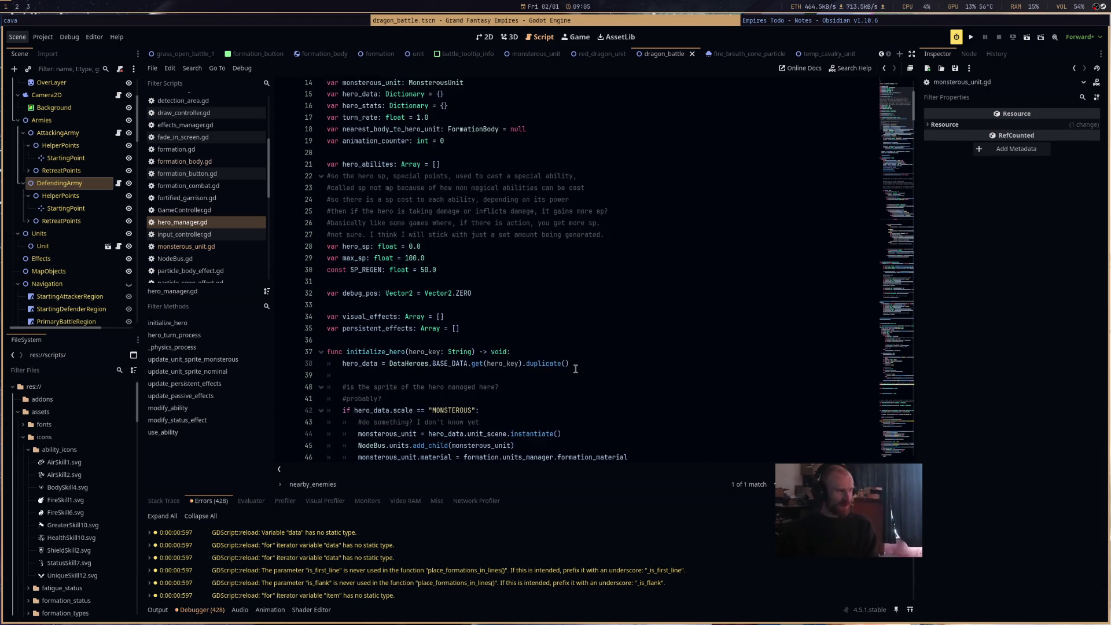
pyautogui.scroll(3, 575, 370)
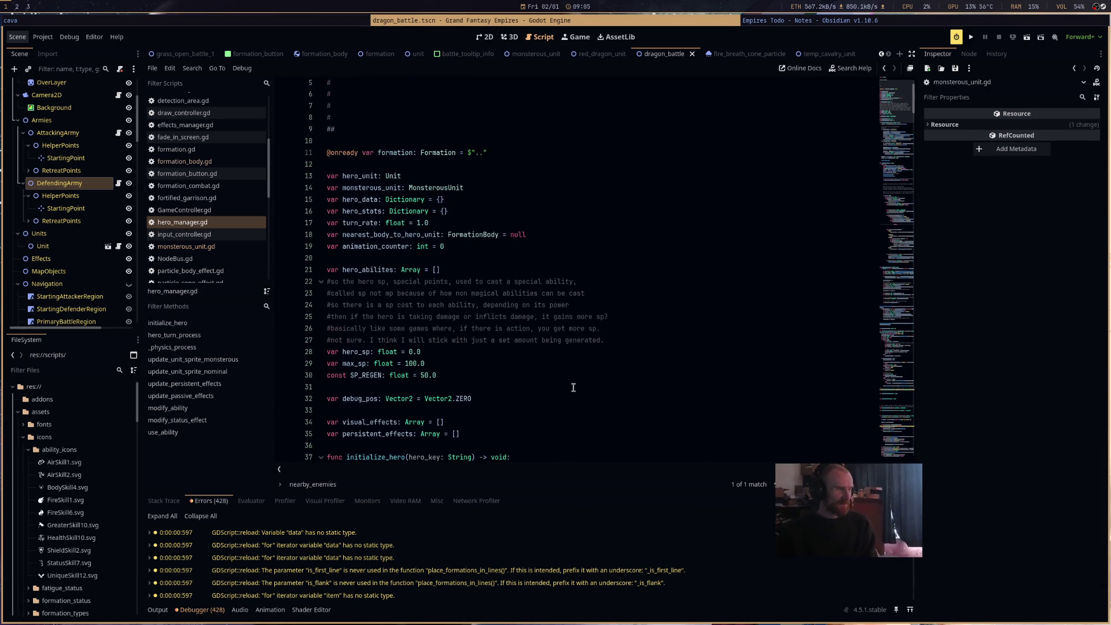
pyautogui.scroll(-4, 536, 394)
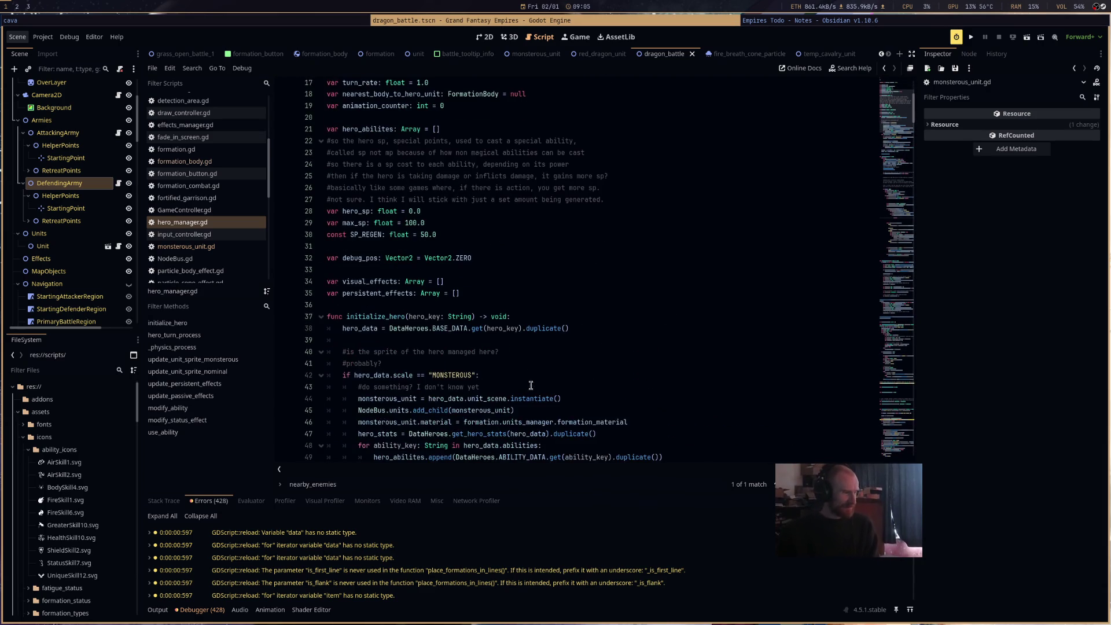
# Add space for a using_ability variable and set using_ability at the start of use_ability.
pyautogui.click(517, 304)
pyautogui.press('Return')
pyautogui.press('Return')
pyautogui.press('Return')
pyautogui.press('Up')
pyautogui.press('Up')
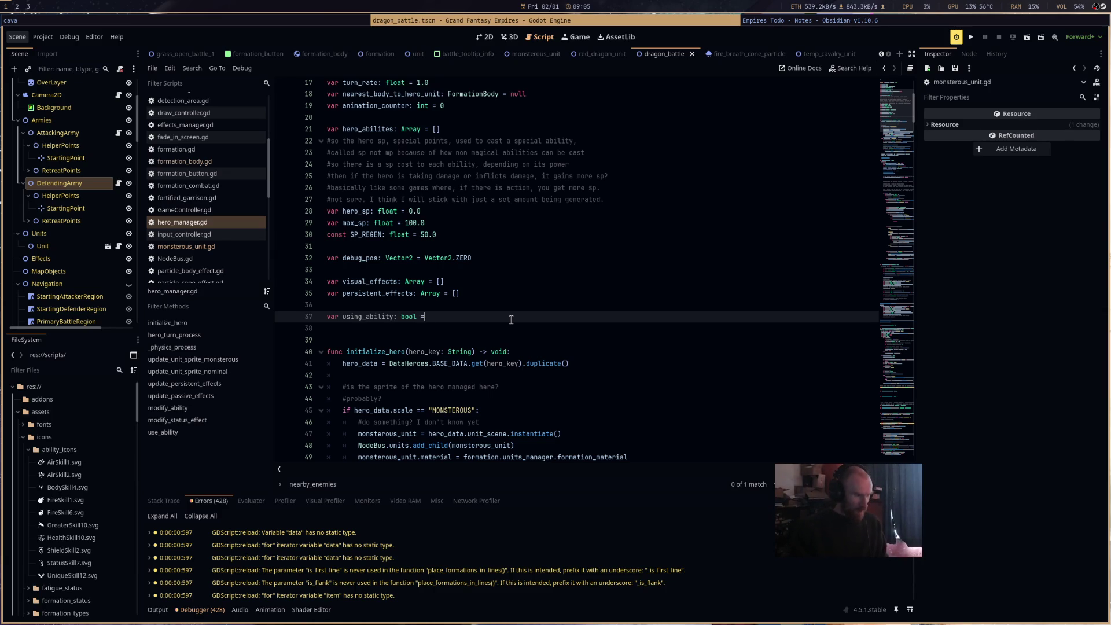
pyautogui.scroll(-20, 723, 334)
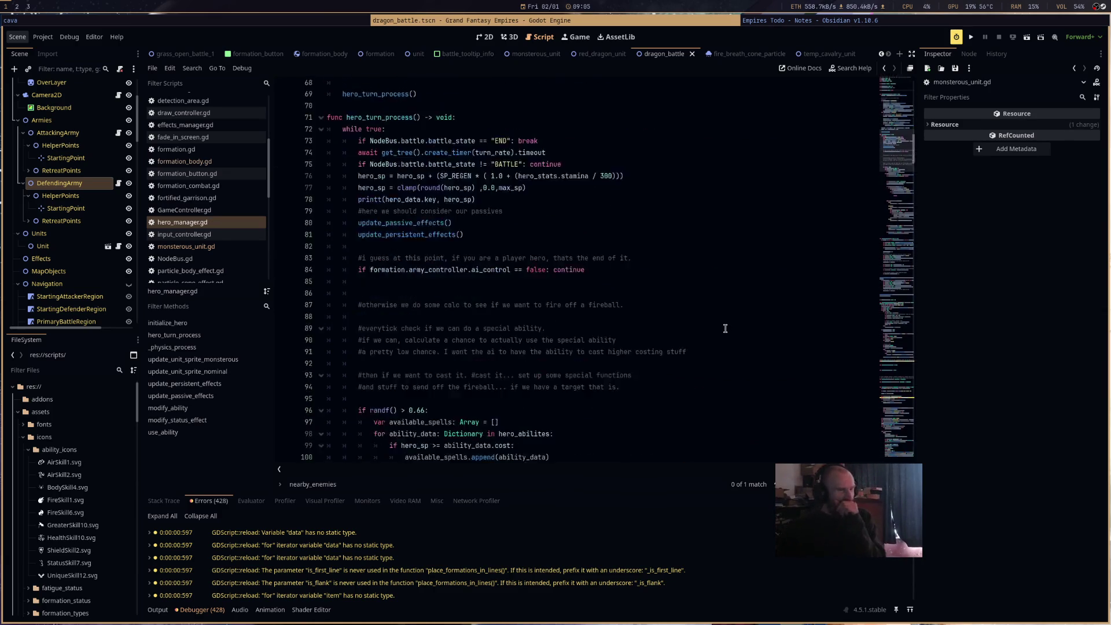
pyautogui.scroll(-15, 724, 334)
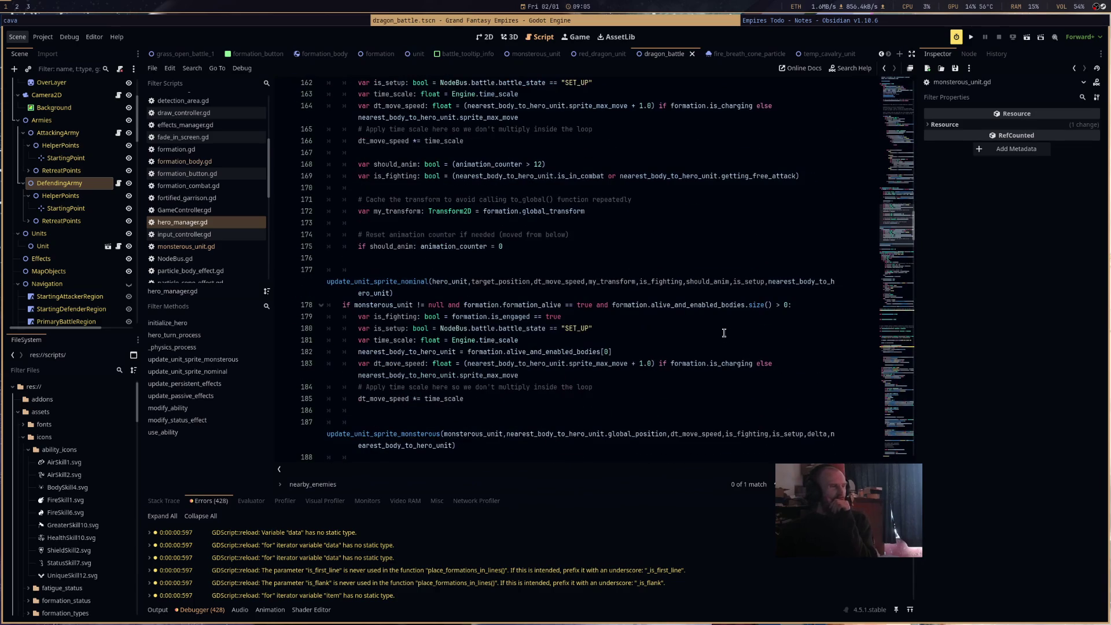
pyautogui.scroll(-20, 723, 333)
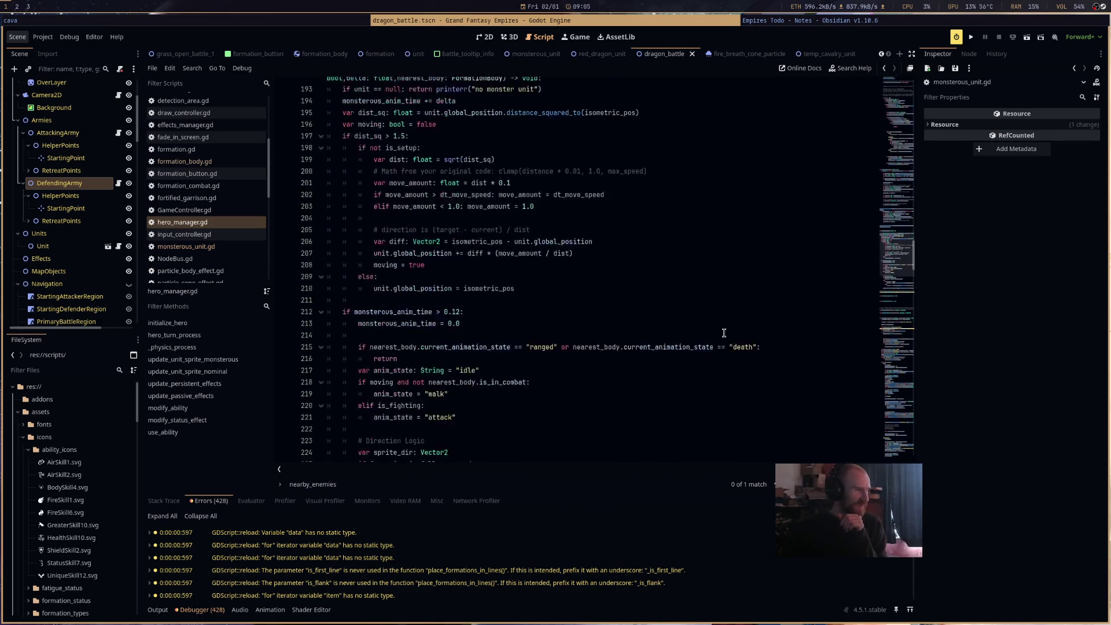
pyautogui.scroll(-5, 719, 330)
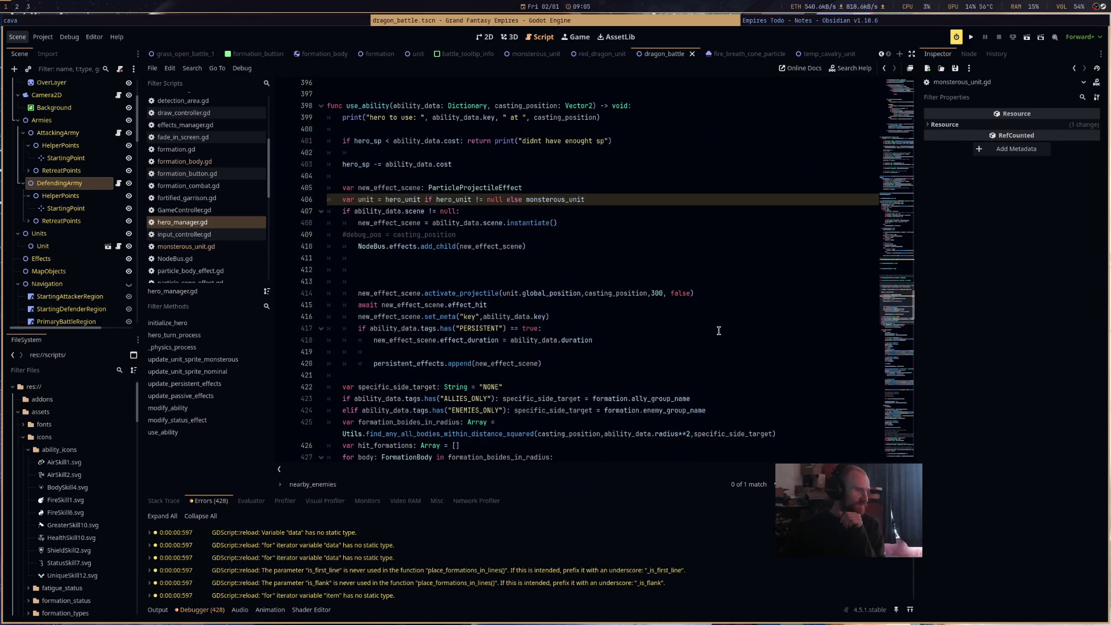
pyautogui.click(660, 120)
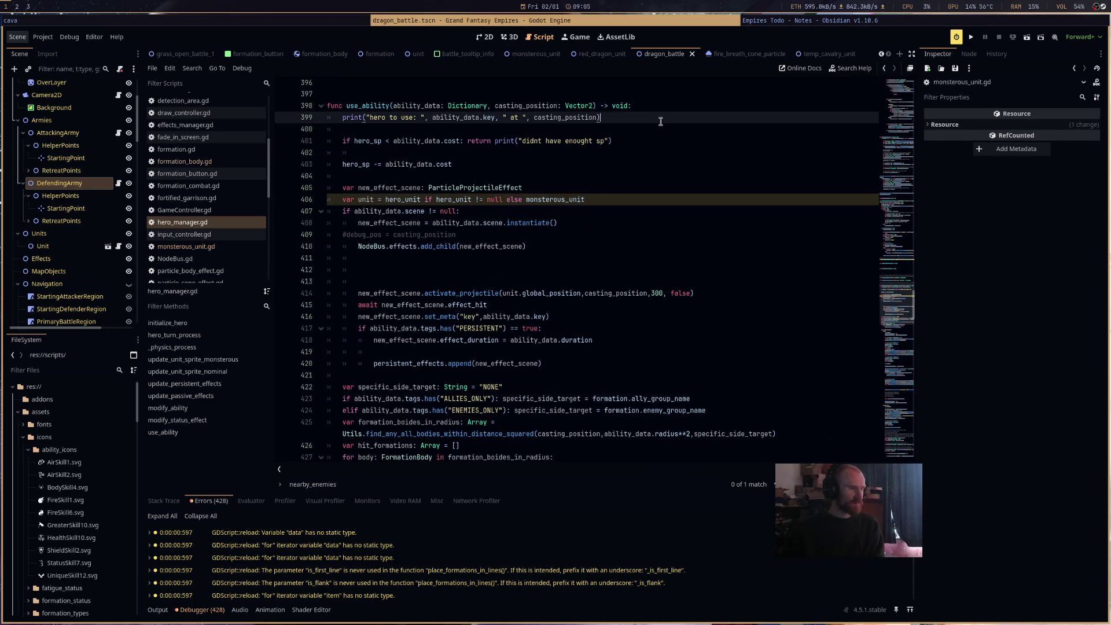
pyautogui.click(652, 152)
pyautogui.click(645, 172)
pyautogui.write('sing_ability = true')
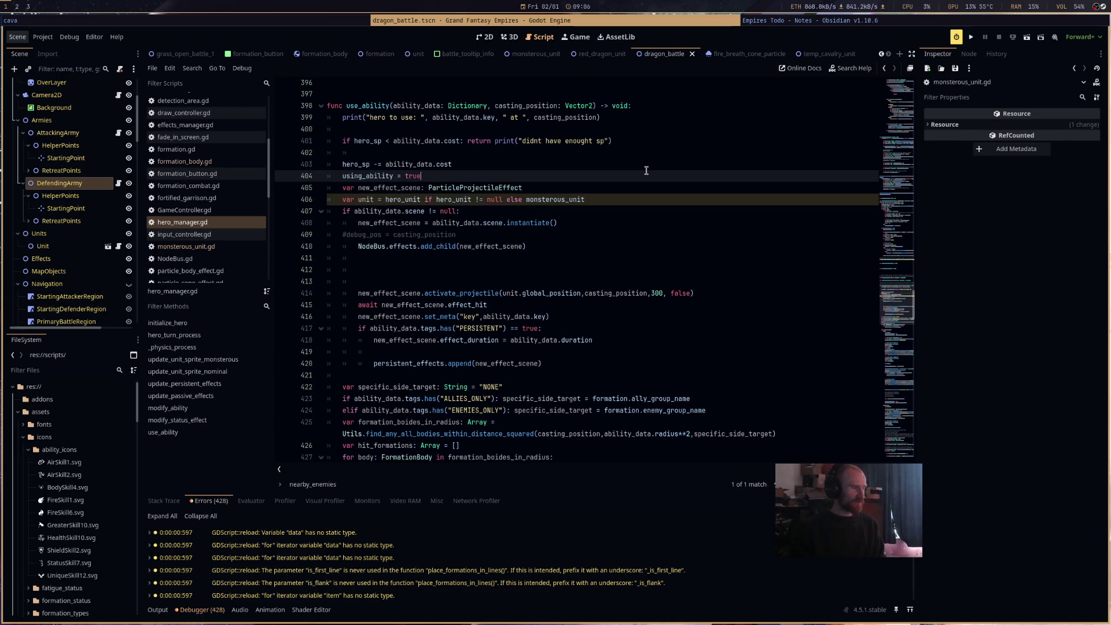
# Reset using_ability at the end of use_ability, after the last ability case.
pyautogui.moveTo(897, 302); pyautogui.dragTo(897, 435)
pyautogui.scroll(5, 747, 342)
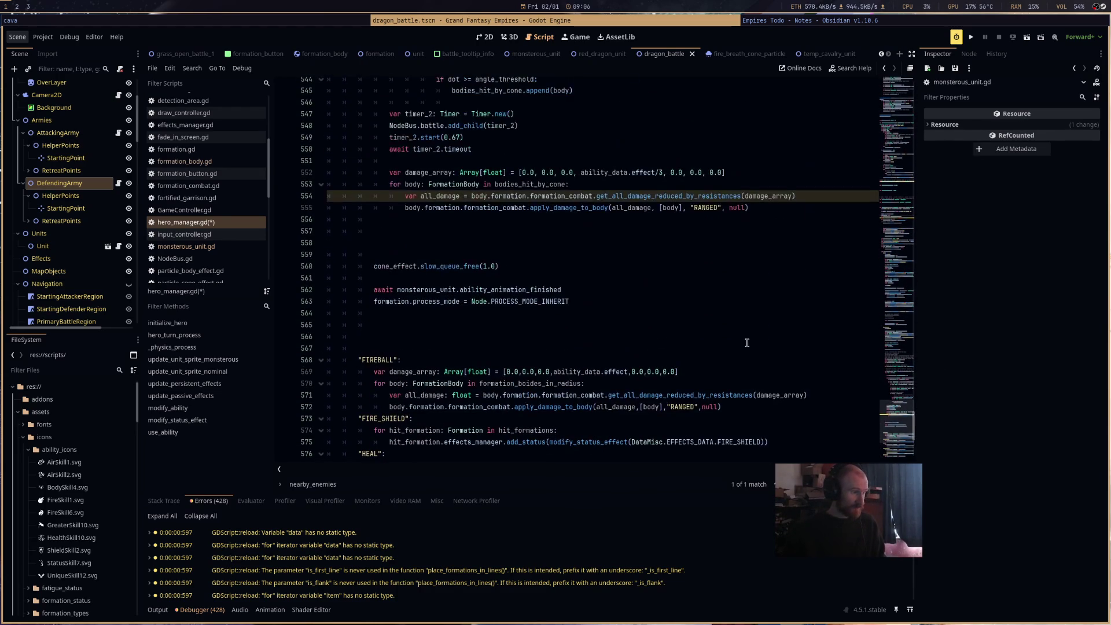
pyautogui.click(563, 311)
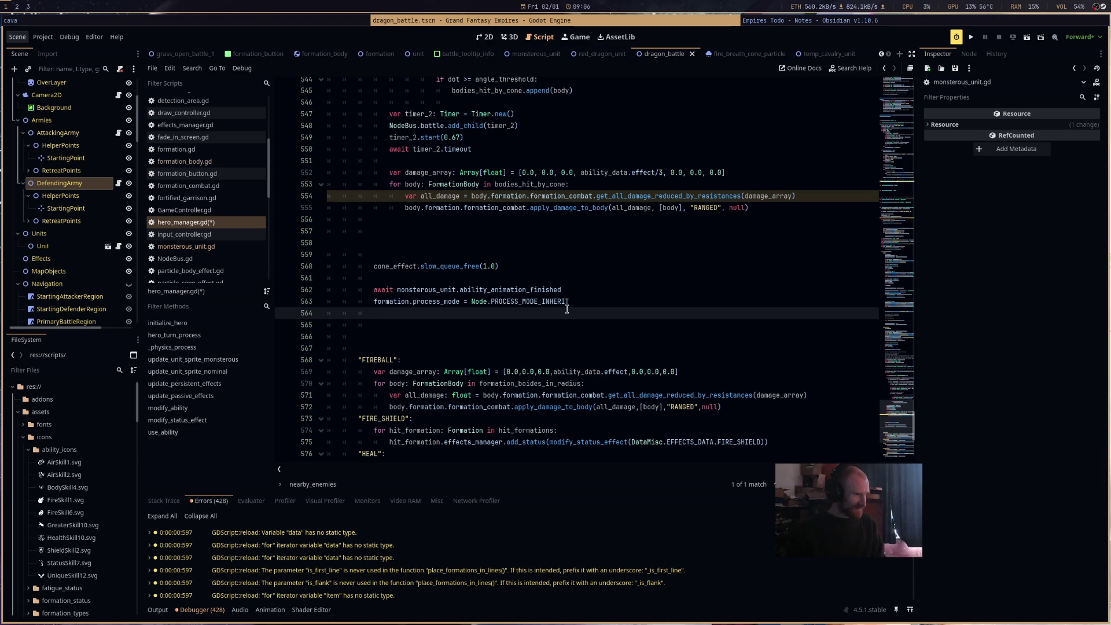
pyautogui.scroll(-5, 597, 297)
pyautogui.click(553, 438)
pyautogui.press('Return')
pyautogui.press('Return')
pyautogui.write('usi')
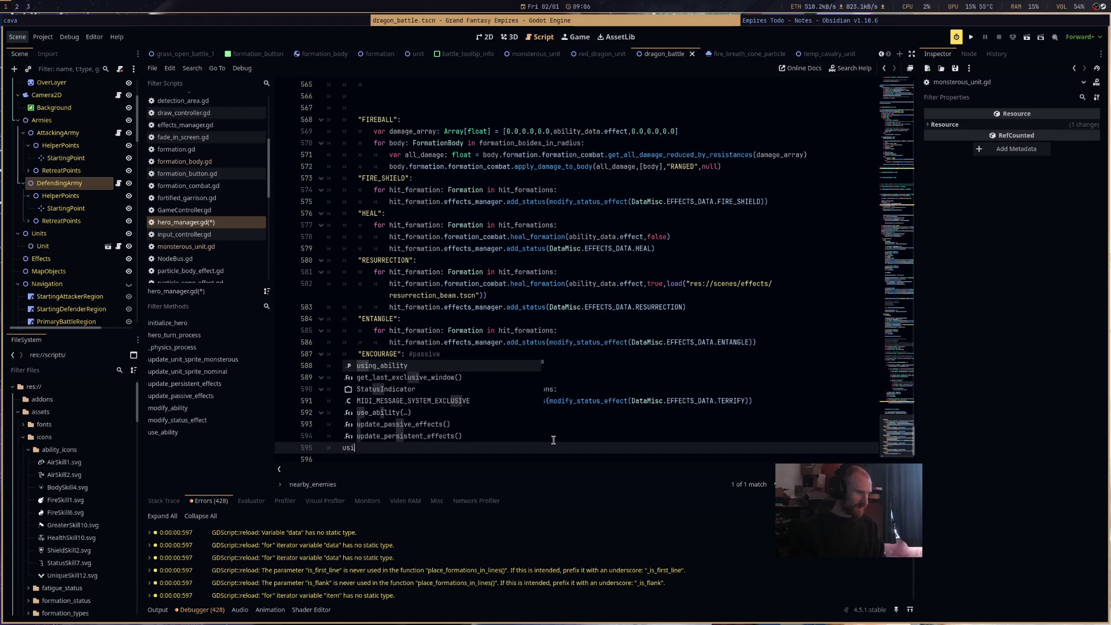
pyautogui.press('Return')
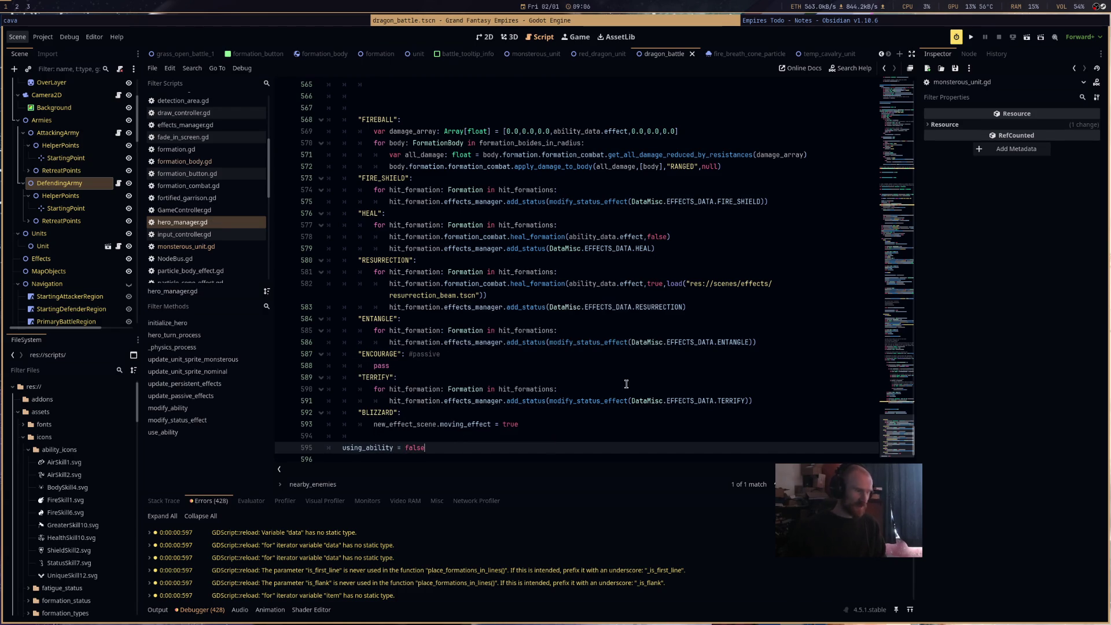
# Extend the randf() > 0.66 check with 'and using_ability == false' and save the script.
pyautogui.scroll(20, 904, 276)
pyautogui.scroll(20, 903, 276)
pyautogui.scroll(5, 901, 199)
pyautogui.moveTo(907, 181); pyautogui.dragTo(914, 148)
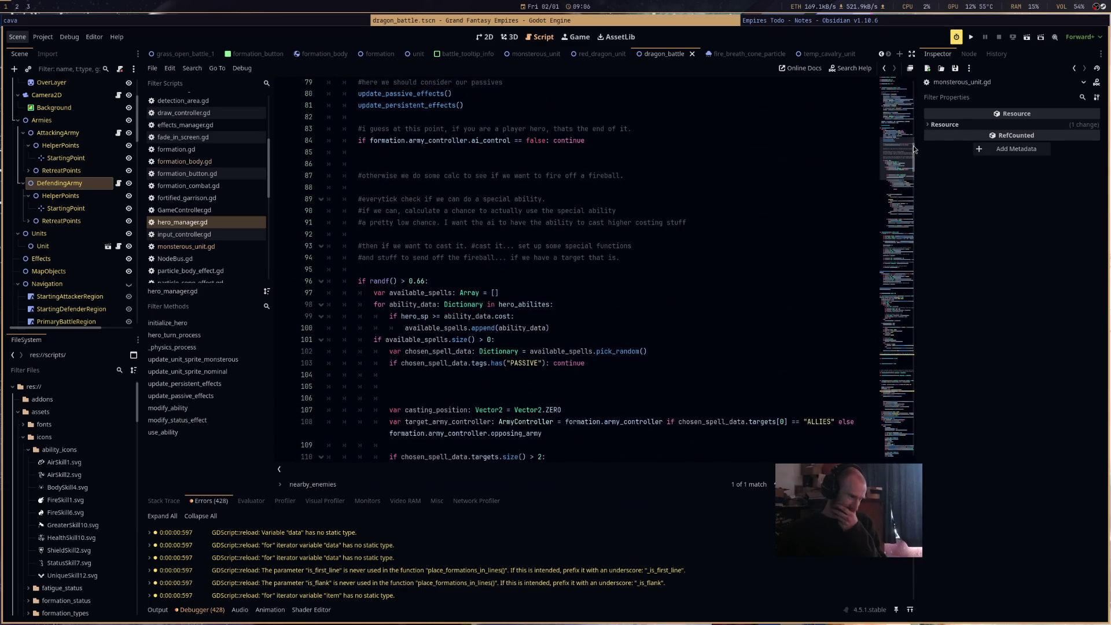
pyautogui.click(426, 281)
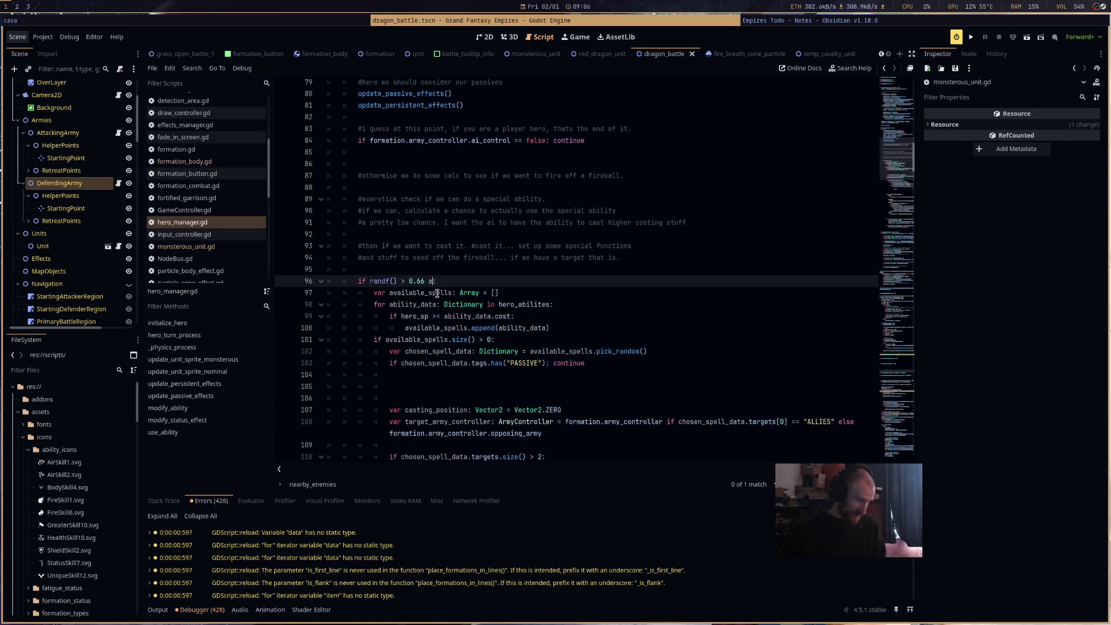
pyautogui.write('nd us')
pyautogui.press('Return')
pyautogui.write('== fal')
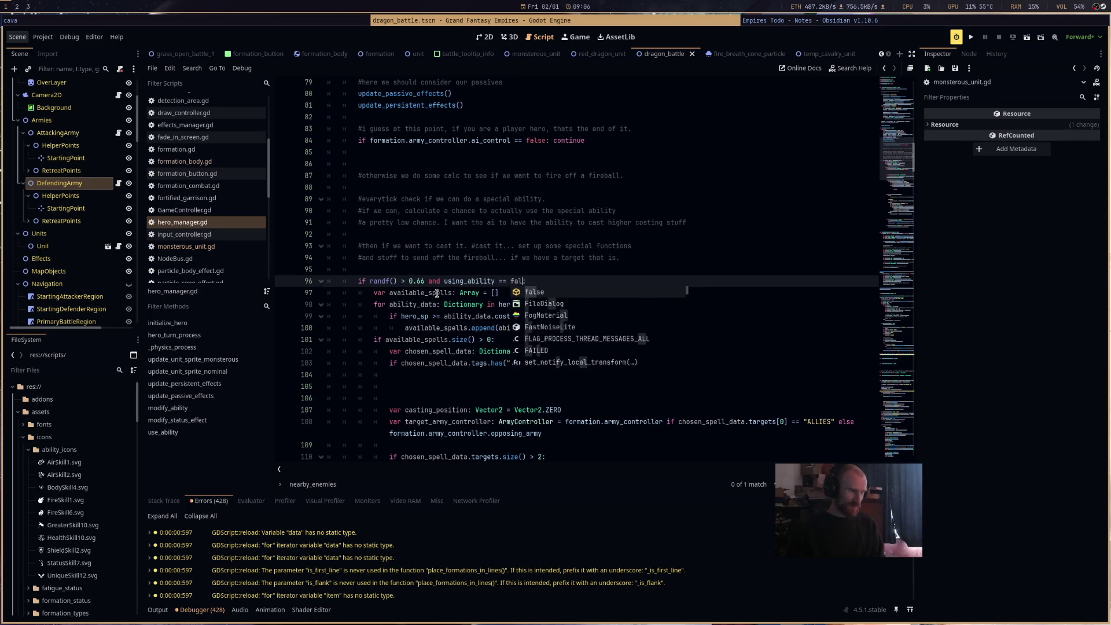
pyautogui.press('Return')
pyautogui.hotkey('ctrl', 's')
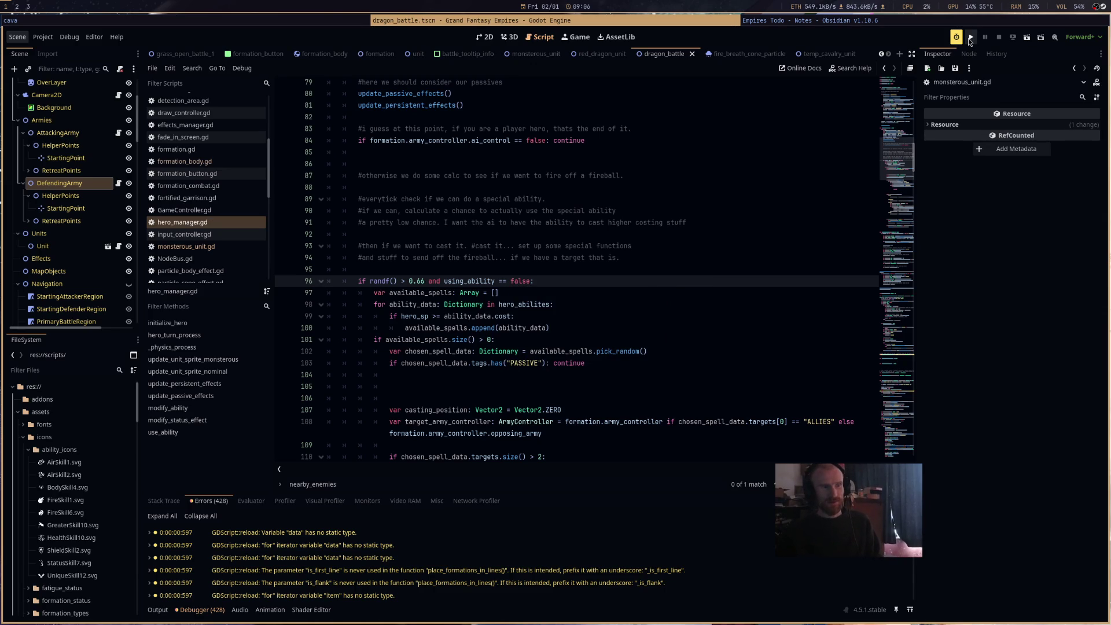
# Run the dragon battle scene to test the using_ability change, then stop it with Escape.
pyautogui.click(1026, 38)
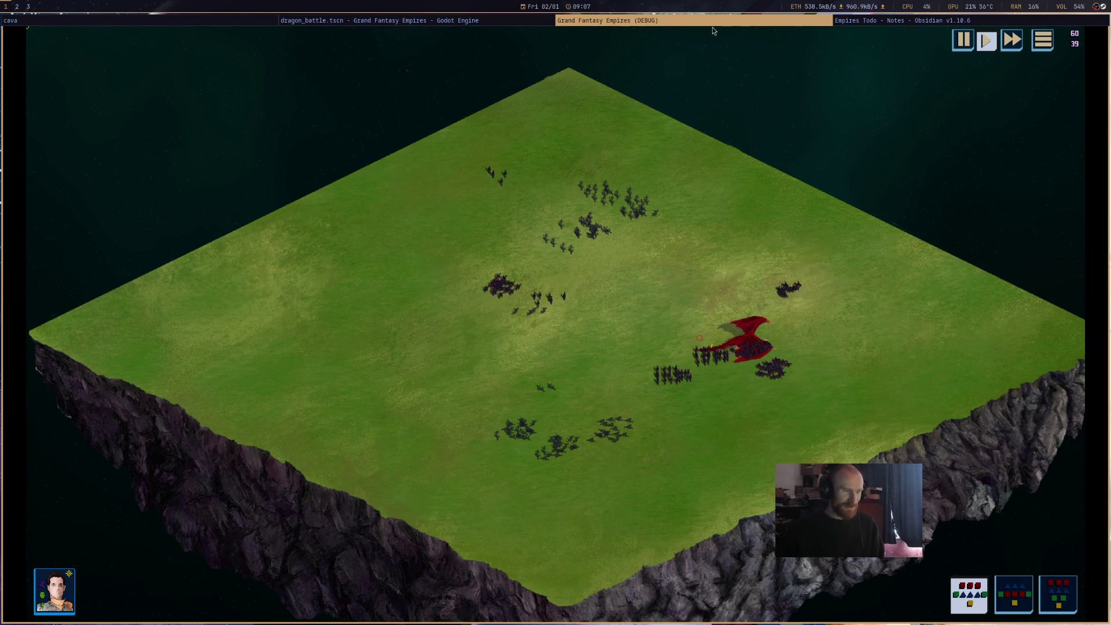
pyautogui.press('Escape')
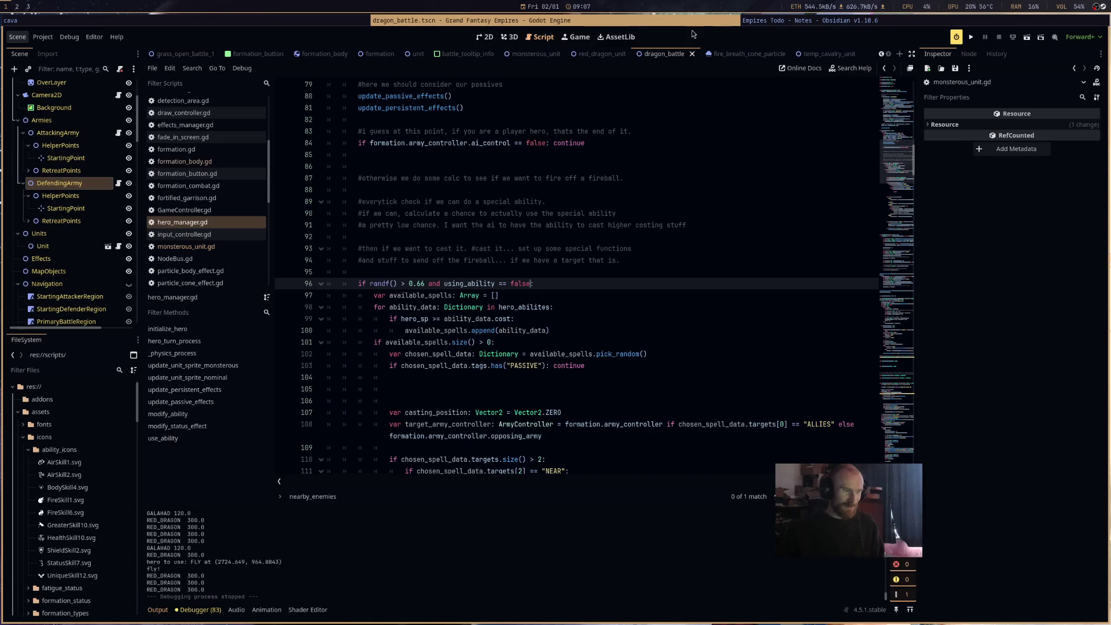
# Change line 142's offset from direction_to_cast * 30 to * 3, then restart the scene run.
pyautogui.scroll(-10, 564, 333)
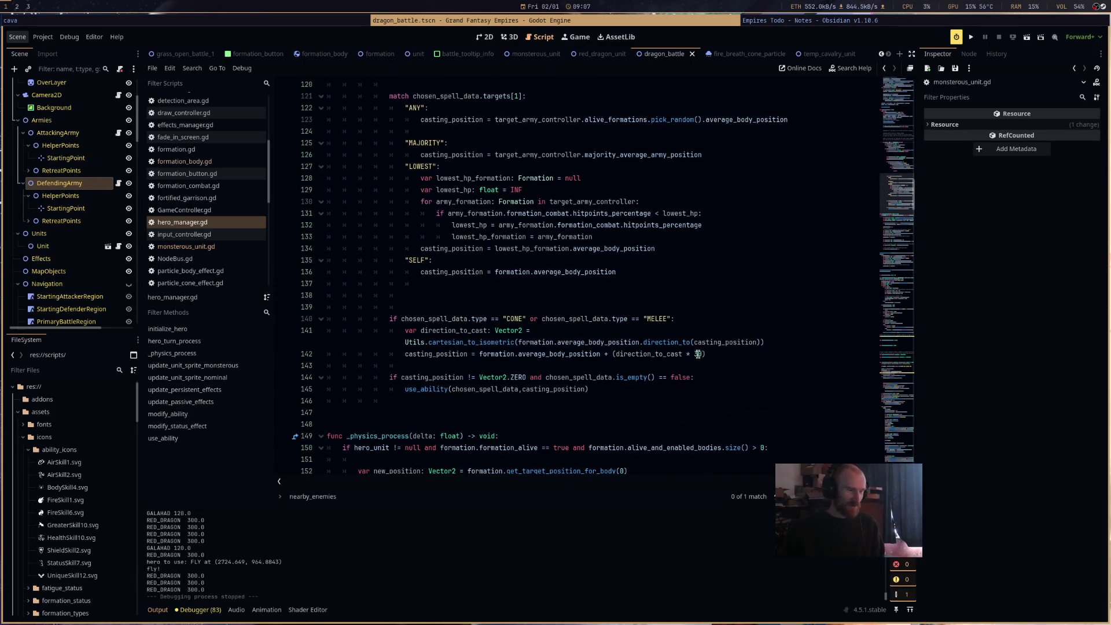
pyautogui.click(698, 354)
pyautogui.press('Delete')
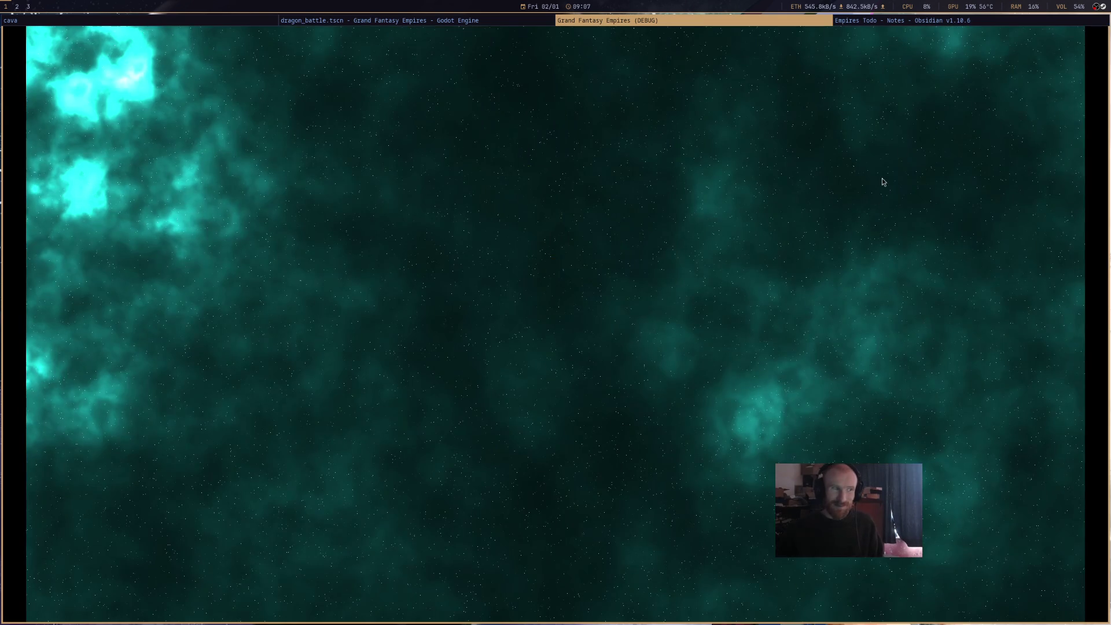
pyautogui.press('F8')
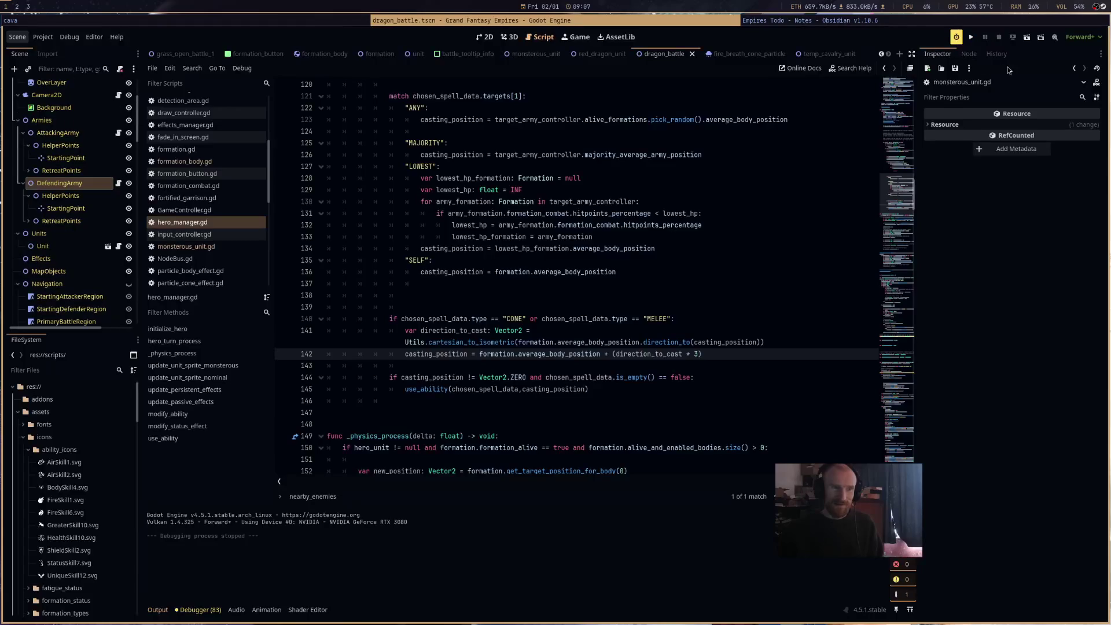
pyautogui.click(1024, 39)
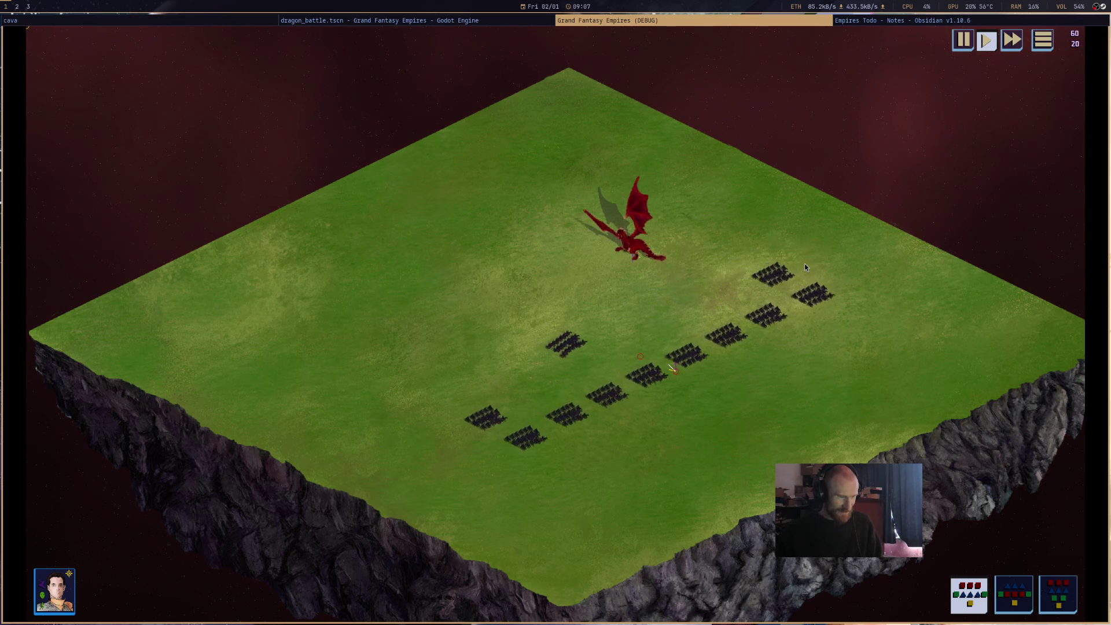
# Box-select the troop formations, zoom in to watch the dragon fight, then close the game window.
pyautogui.moveTo(448, 475)
pyautogui.mouseDown()
pyautogui.moveTo(532, 461)
pyautogui.moveTo(967, 259)
pyautogui.mouseUp()
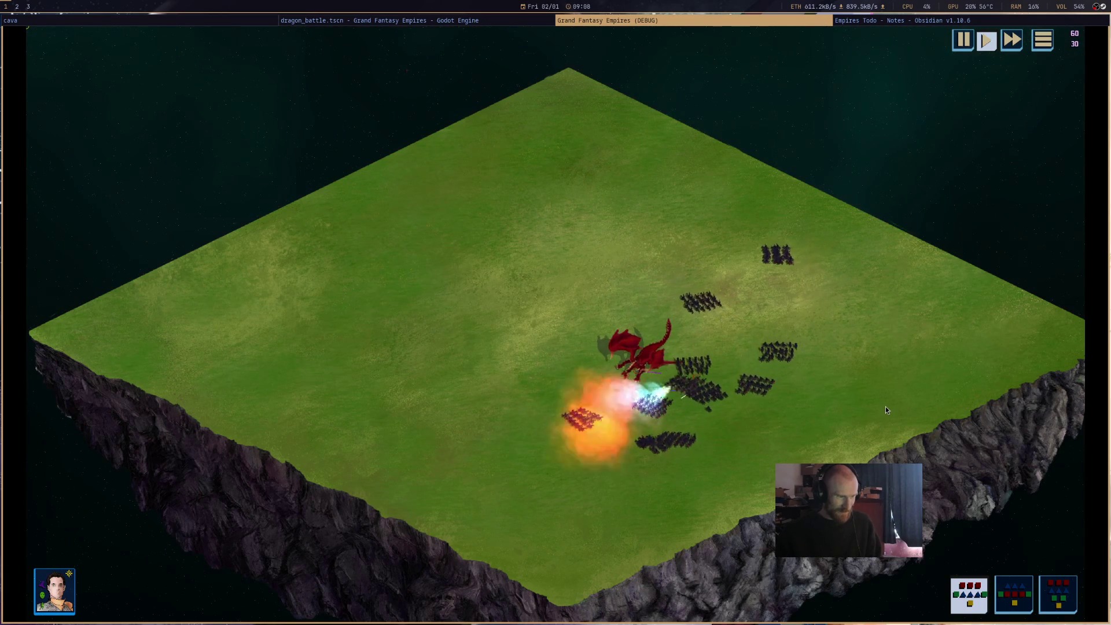
pyautogui.scroll(3, 685, 404)
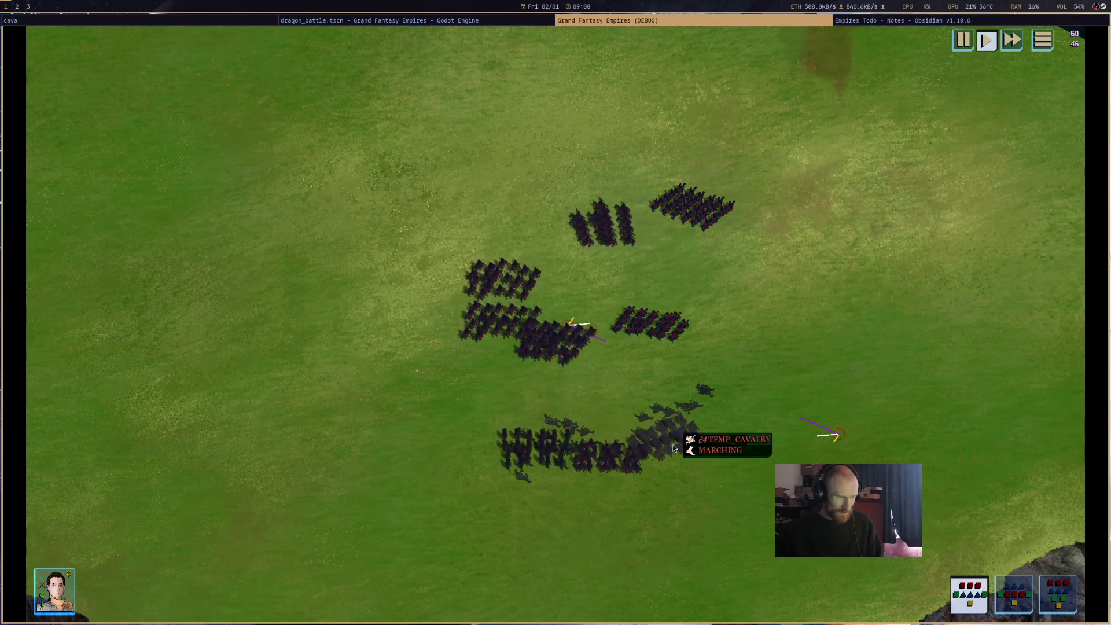
pyautogui.middleClick(796, 20)
# Set SP_REGEN on line 30 to 1.0 and relaunch the dragon battle scene.
pyautogui.scroll(15, 913, 80)
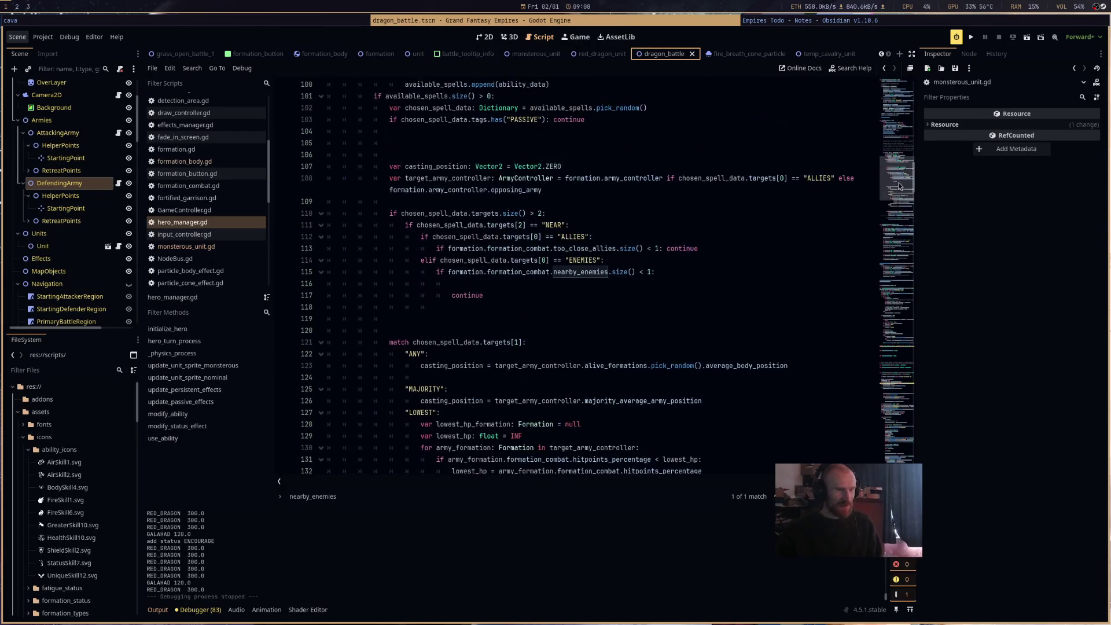
pyautogui.scroll(-4, 560, 324)
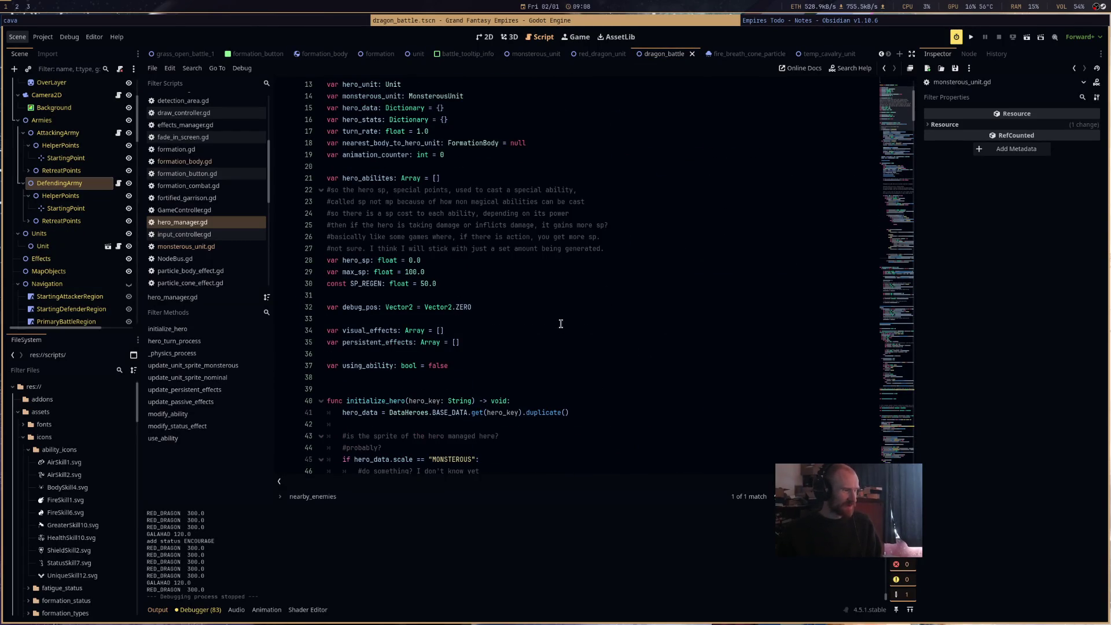
pyautogui.click(425, 284)
pyautogui.write('1')
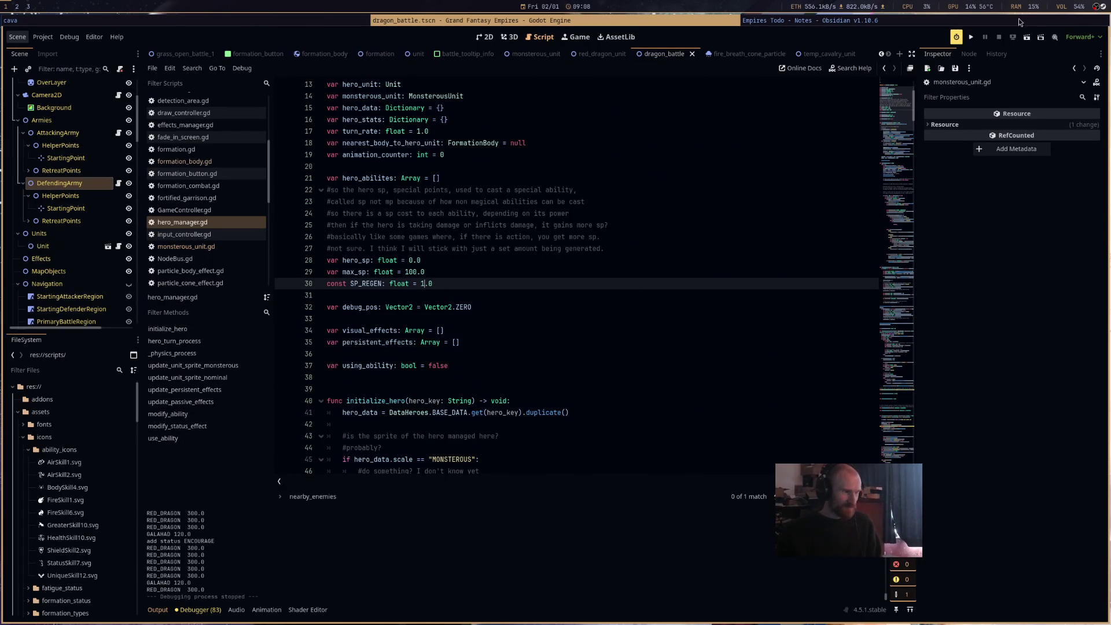
pyautogui.click(1027, 38)
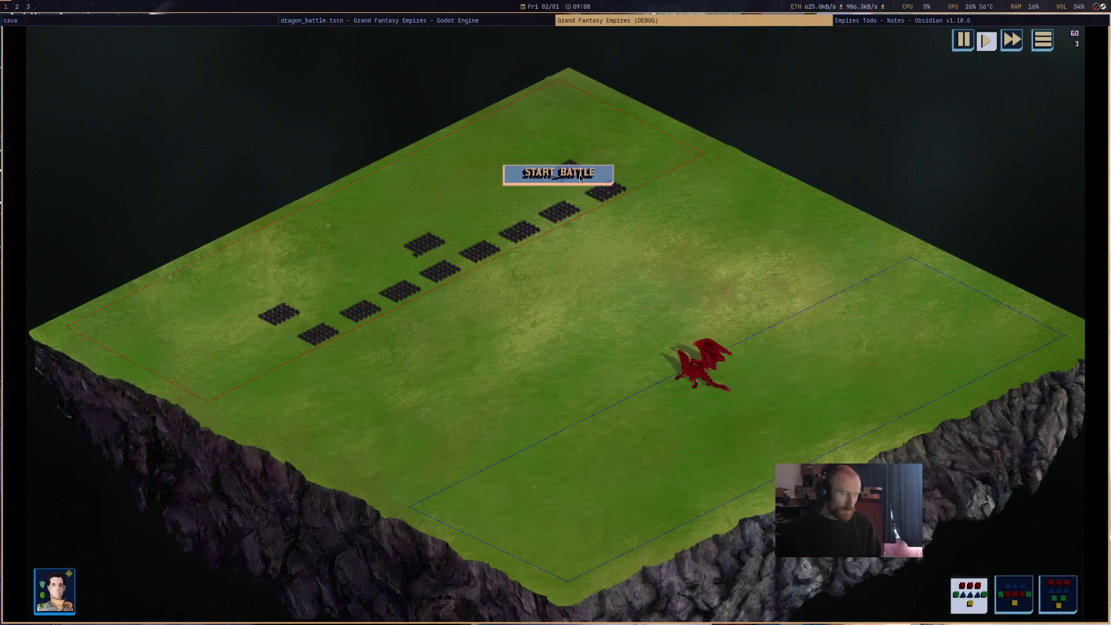
# Play the Mowgli Mixes #27 video on YouTube, then switch back to the running game.
pyautogui.press('super+3')
pyautogui.click(80, 37)
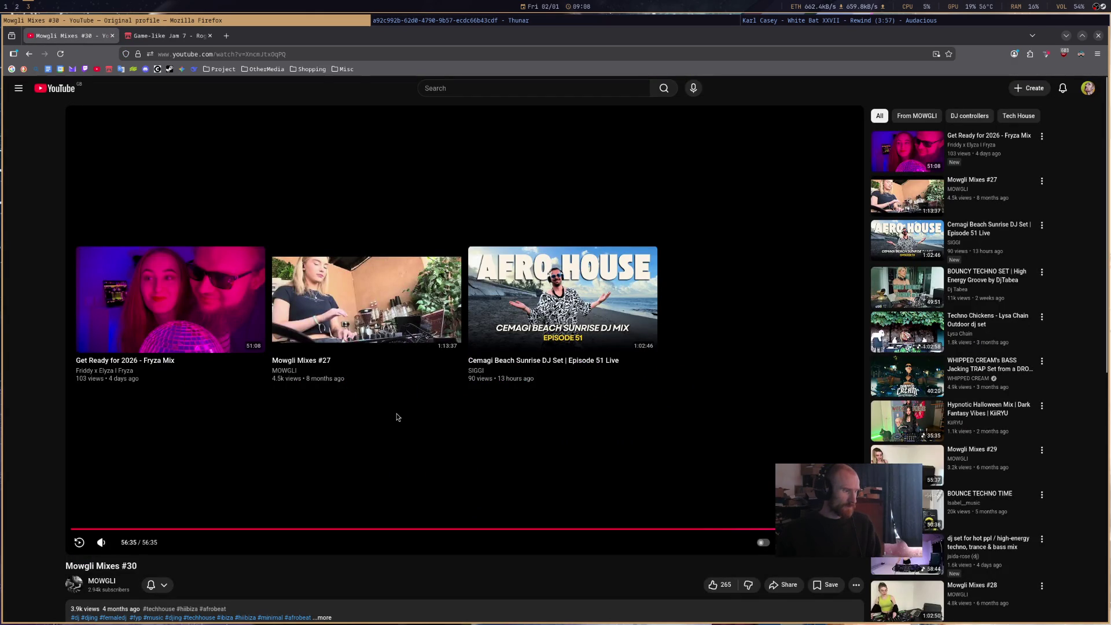
pyautogui.click(373, 310)
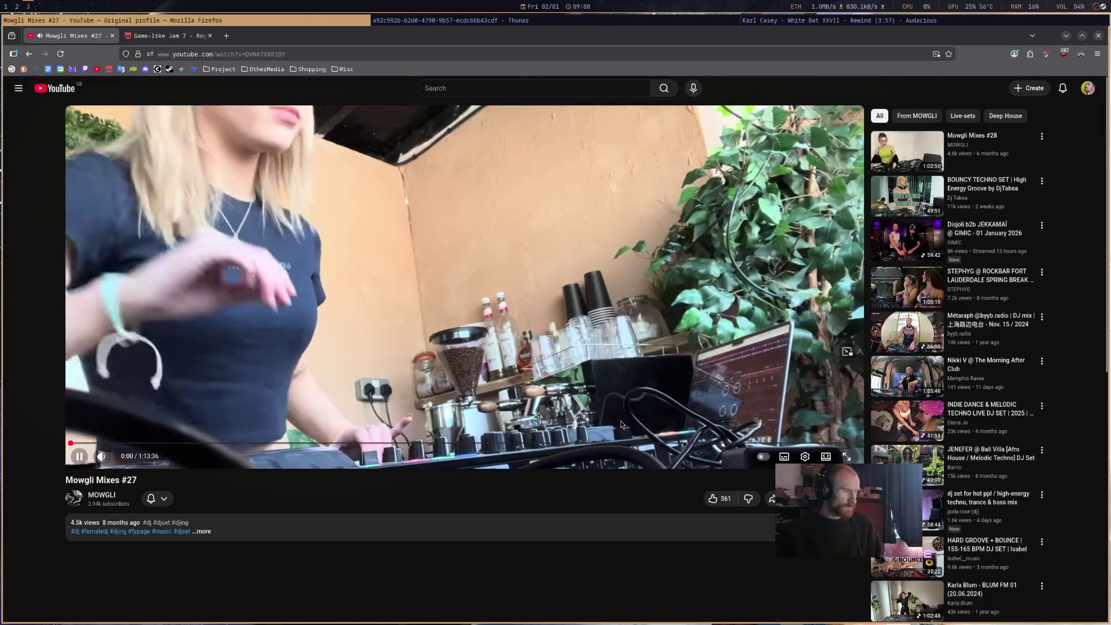
pyautogui.press('super+1')
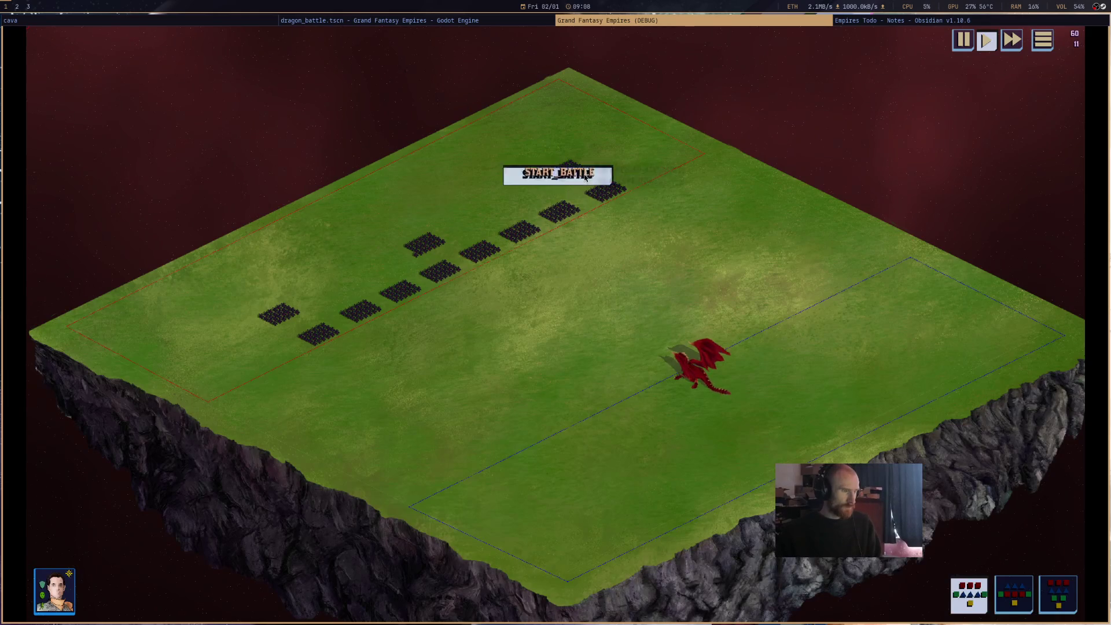
# Select the red dragon and pan the camera up-left with W and W+A to follow the battle.
pyautogui.scroll(4, 641, 434)
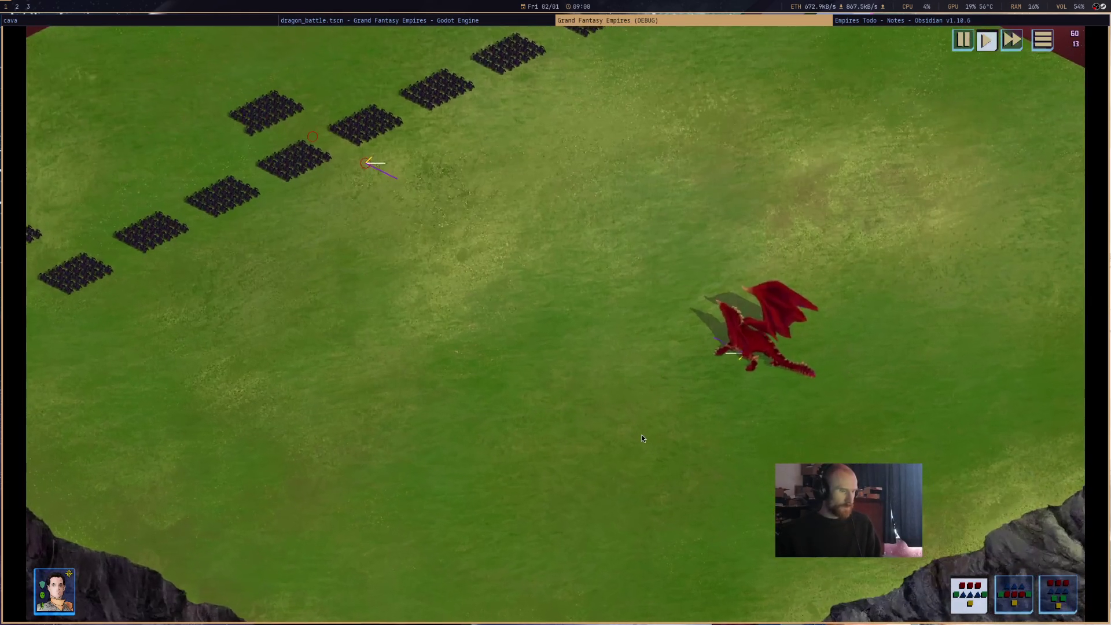
pyautogui.moveTo(762, 343)
pyautogui.click(784, 376)
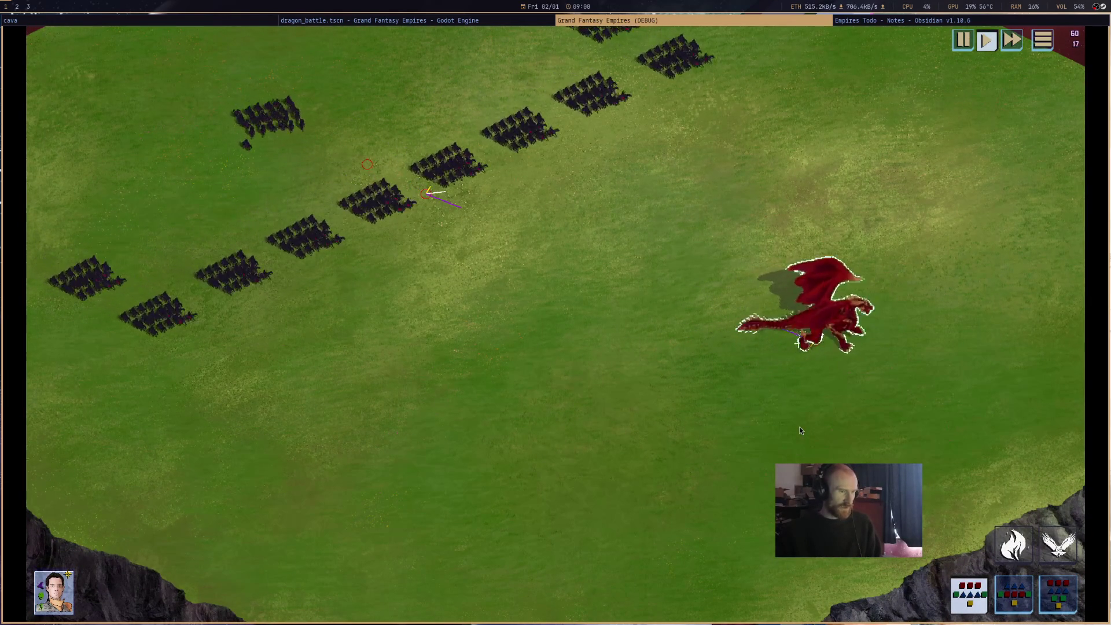
pyautogui.press('w')
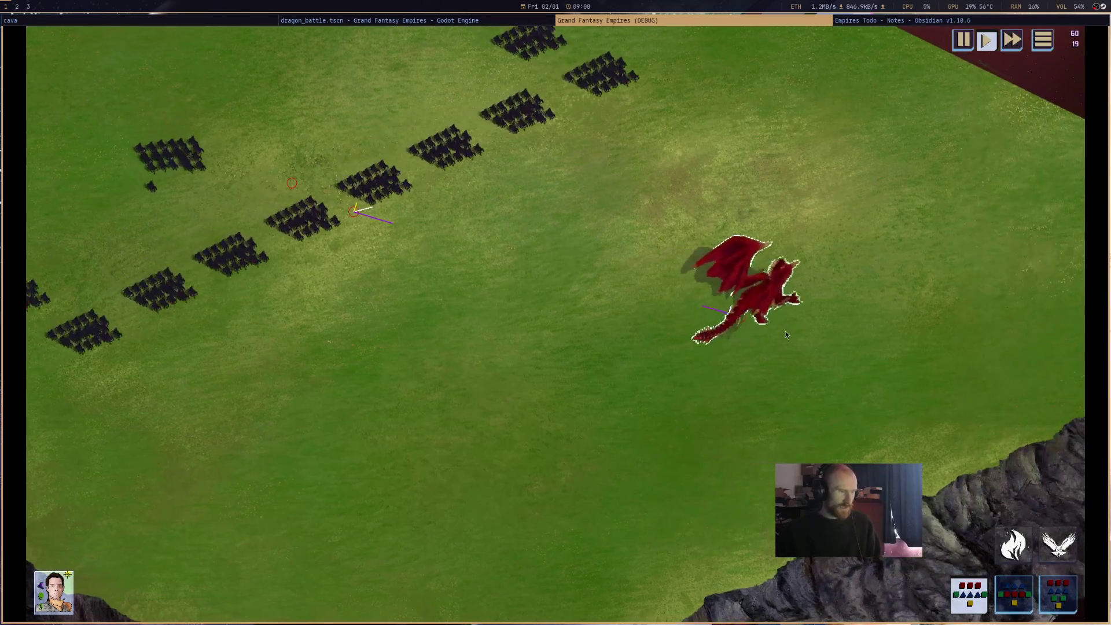
pyautogui.moveTo(789, 306)
pyautogui.hotkey('w', 'a')
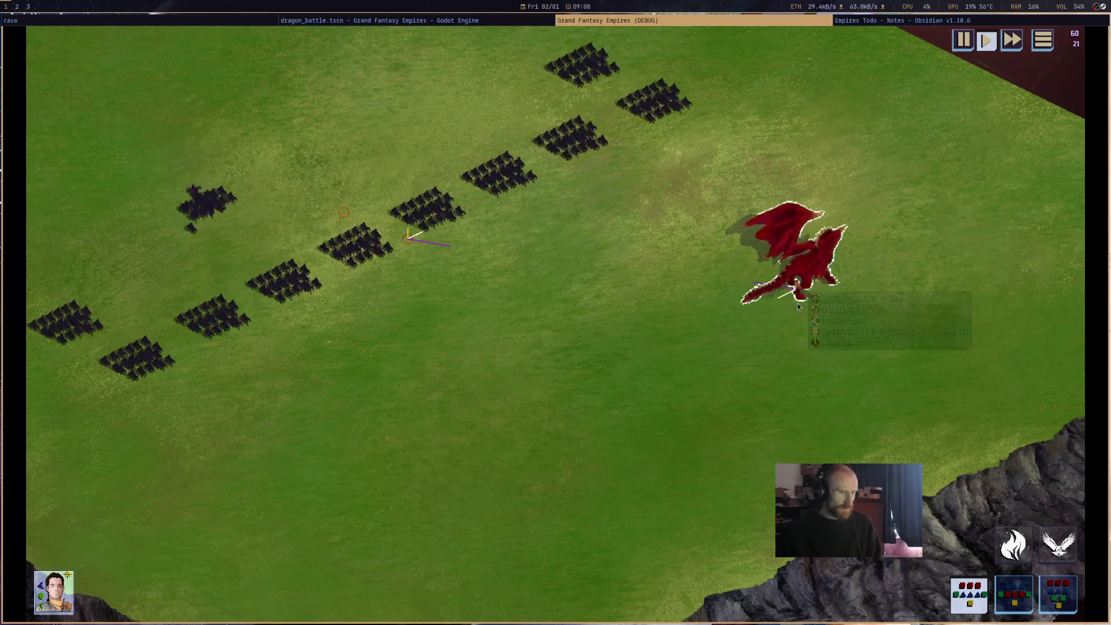
pyautogui.hotkey('w', 'a')
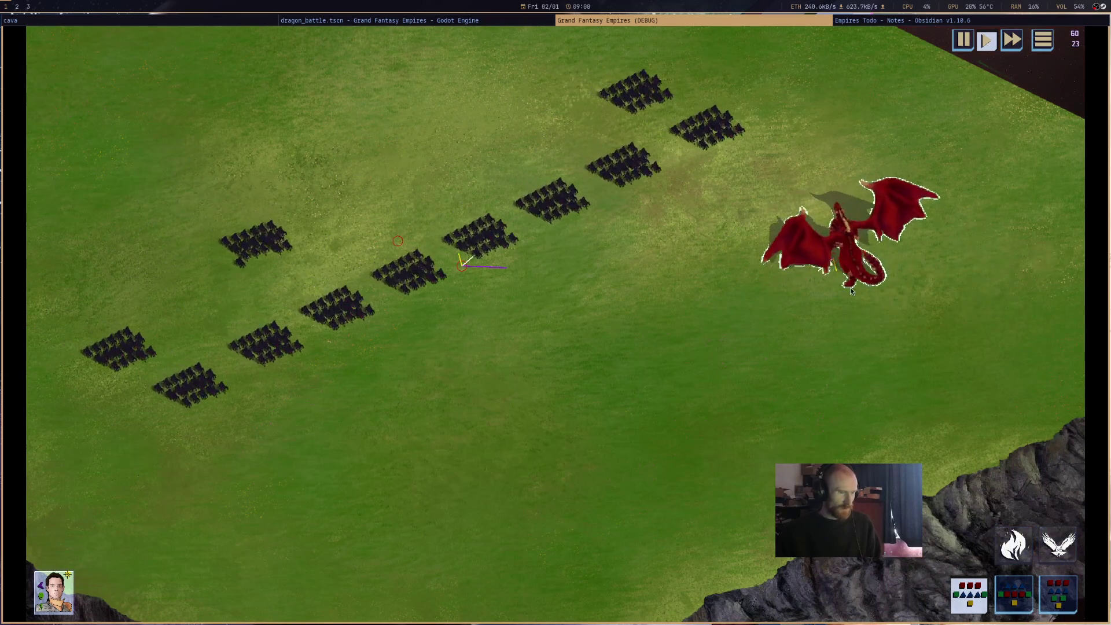
pyautogui.hotkey('w', 'a')
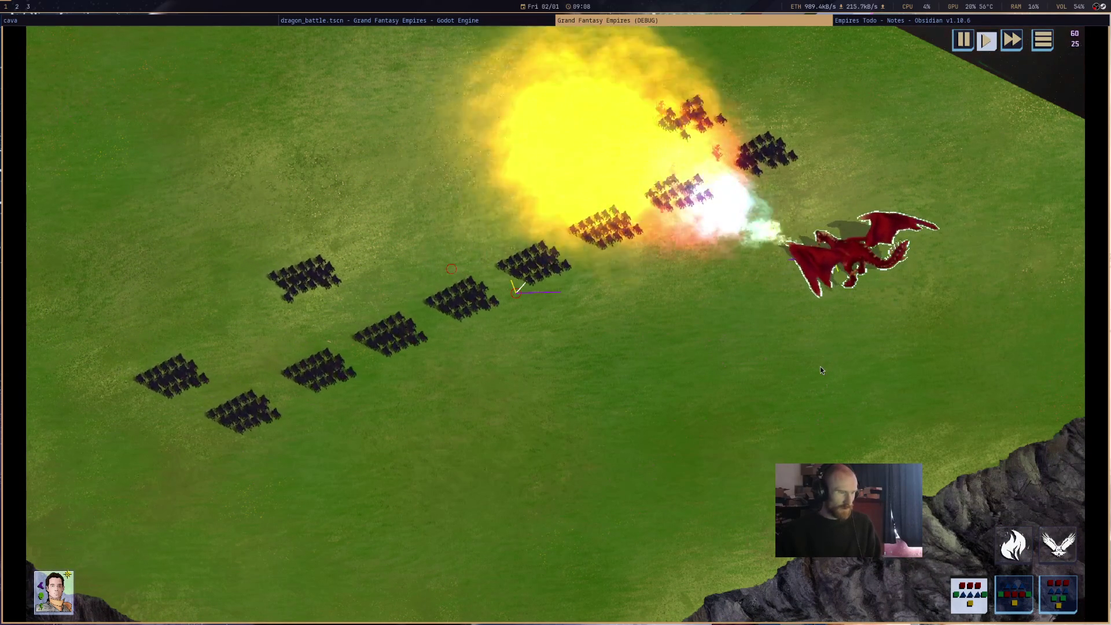
pyautogui.hotkey('w', 'a')
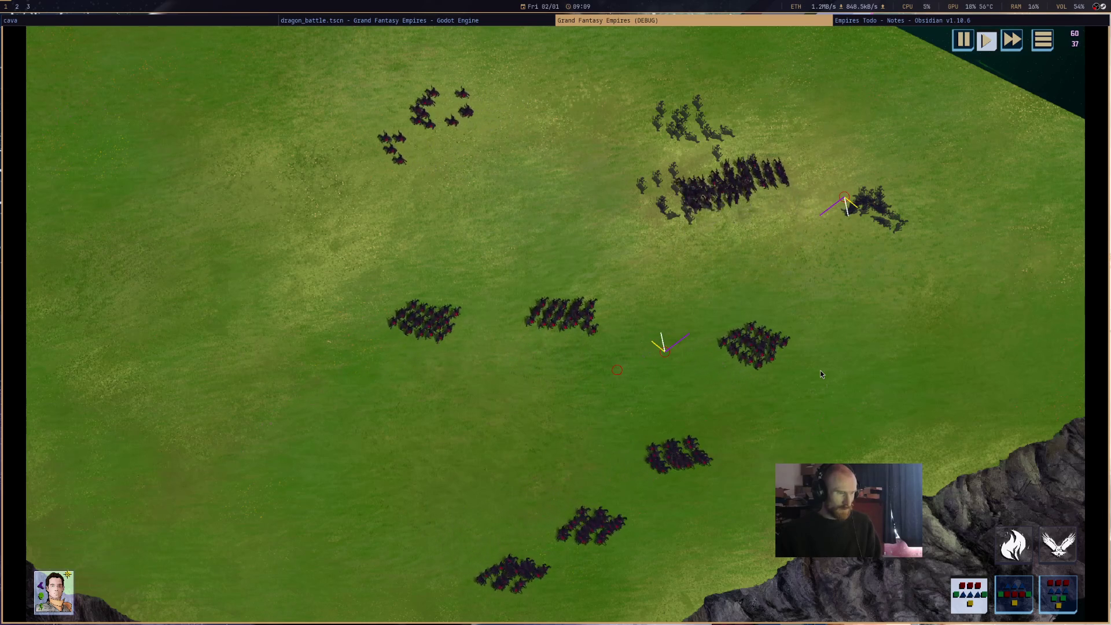
# Stop the dragon battle test run and return to hero_manager.gd.
pyautogui.scroll(-5, 820, 373)
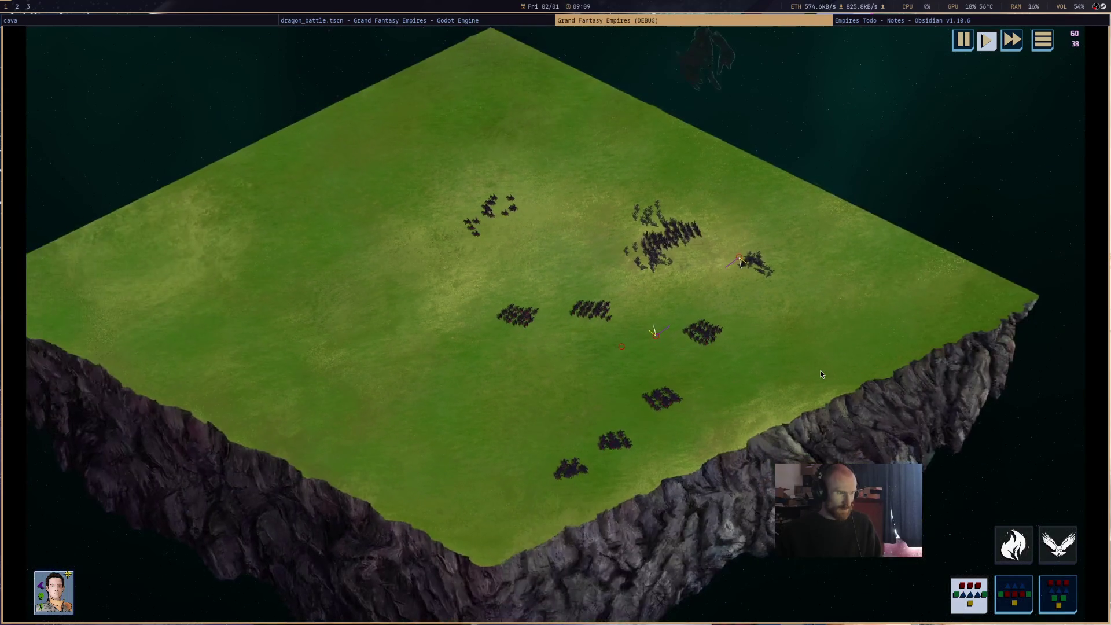
pyautogui.scroll(3, 820, 373)
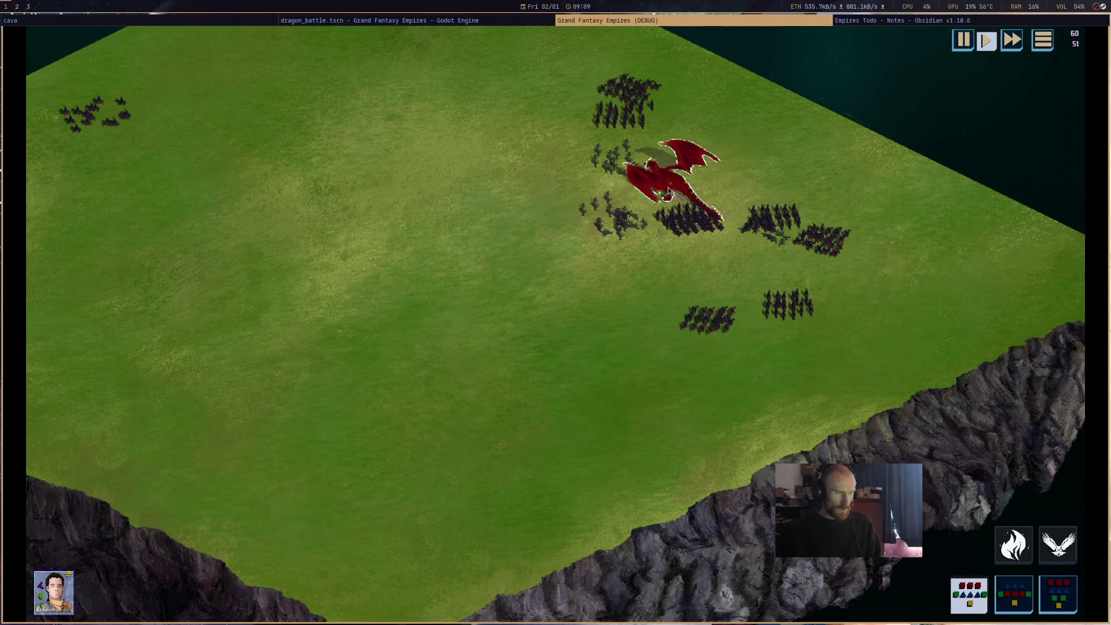
pyautogui.moveTo(661, 186)
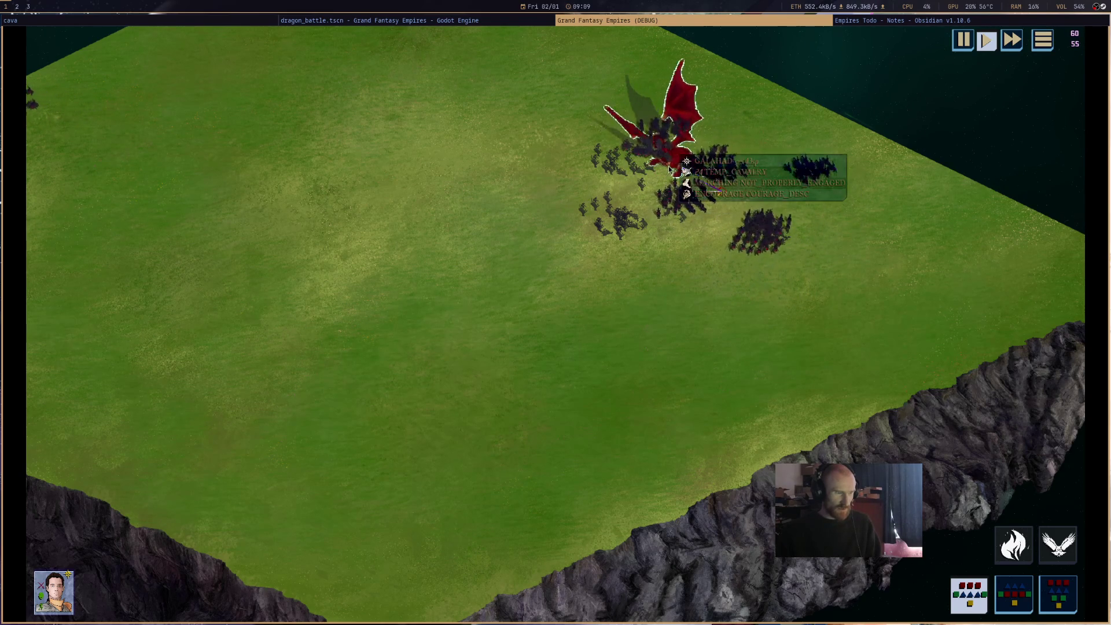
pyautogui.middleClick(665, 22)
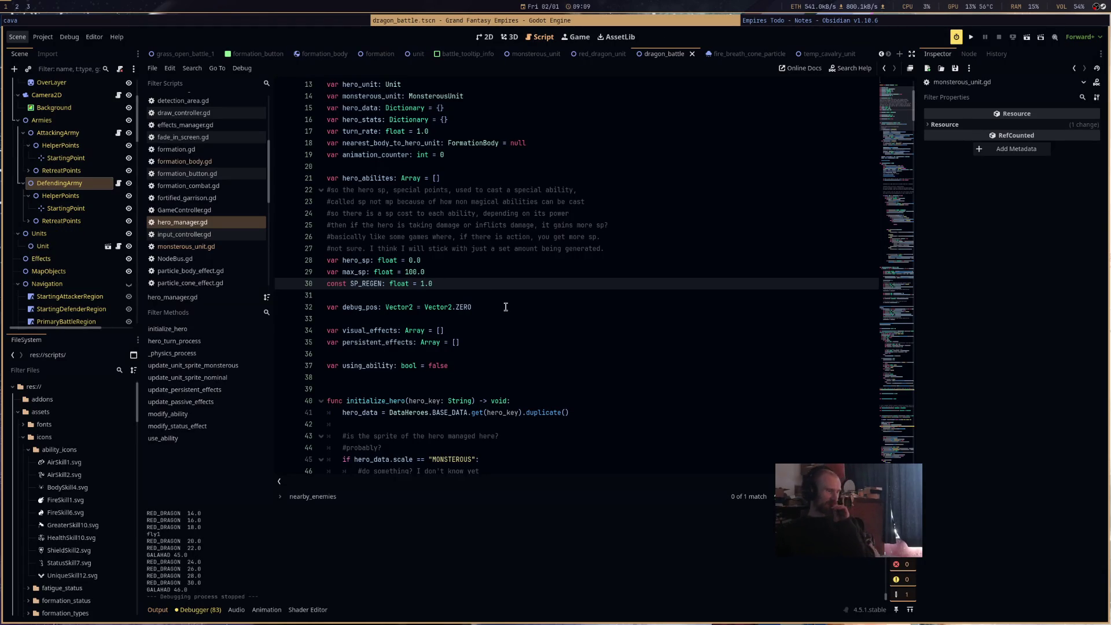
# Change line 76's SP regen stamina divisor from 300 to 1000, then launch a test run with F5.
pyautogui.scroll(1, 507, 310)
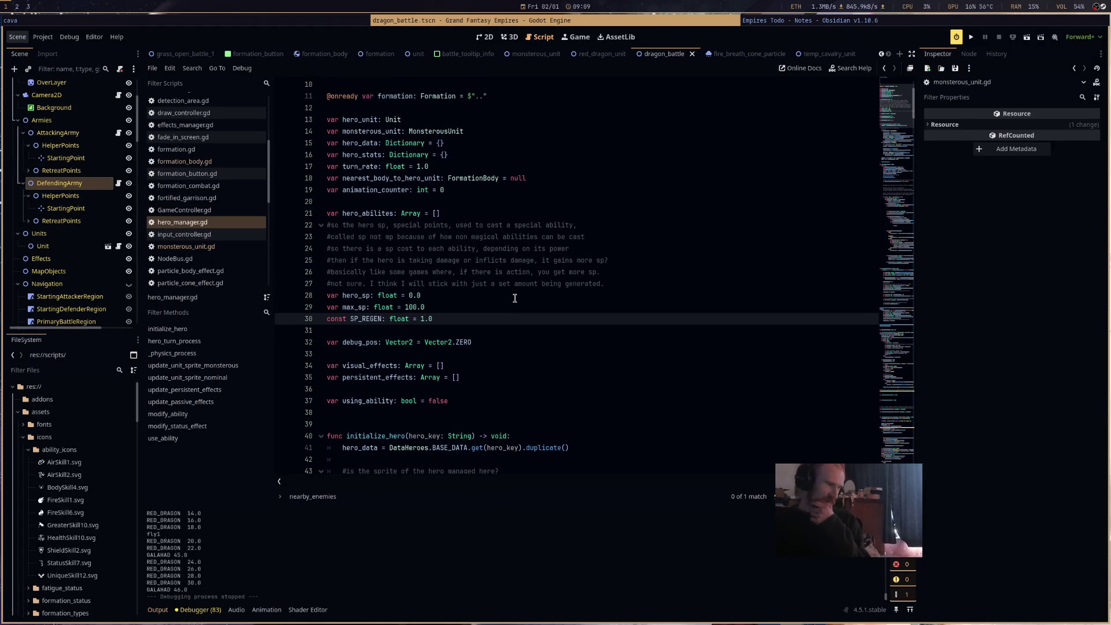
pyautogui.scroll(-16, 528, 314)
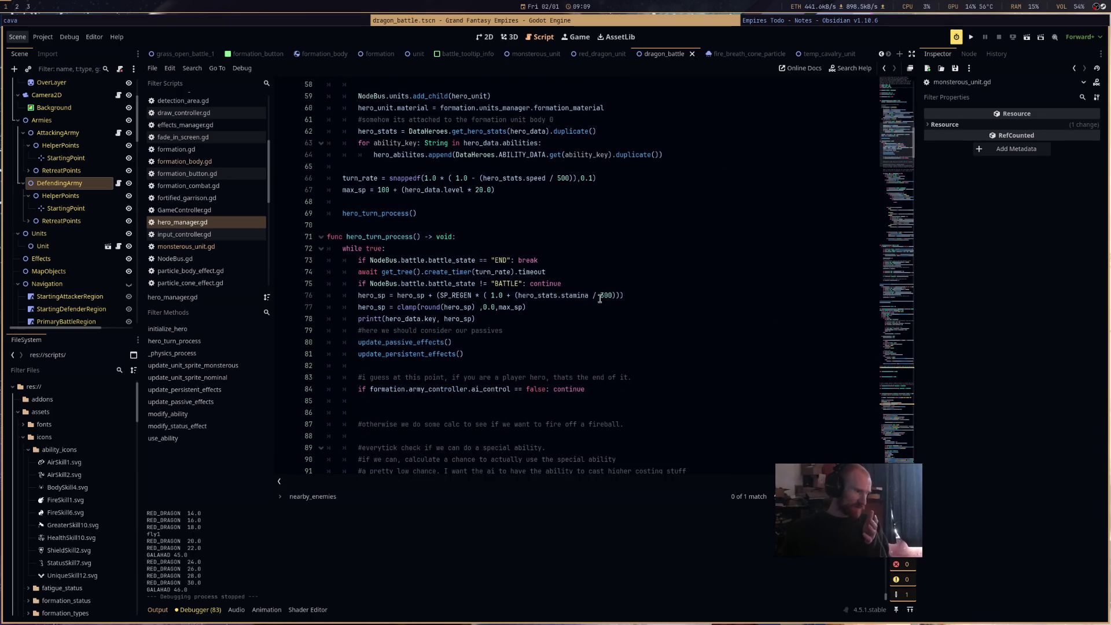
pyautogui.click(602, 296)
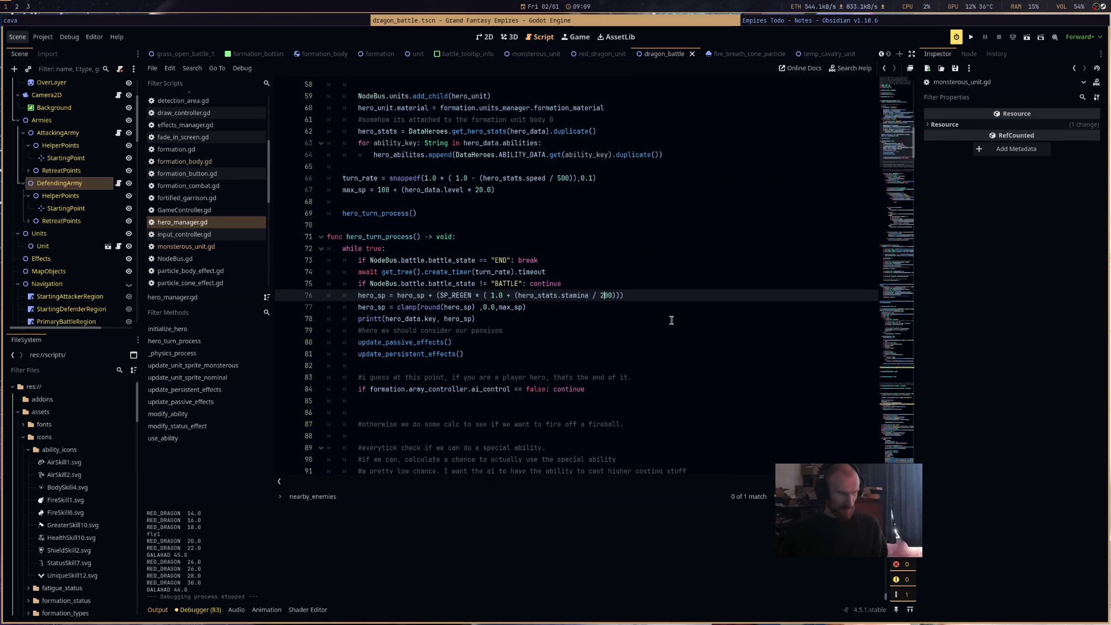
pyautogui.click(714, 331)
pyautogui.click(601, 296)
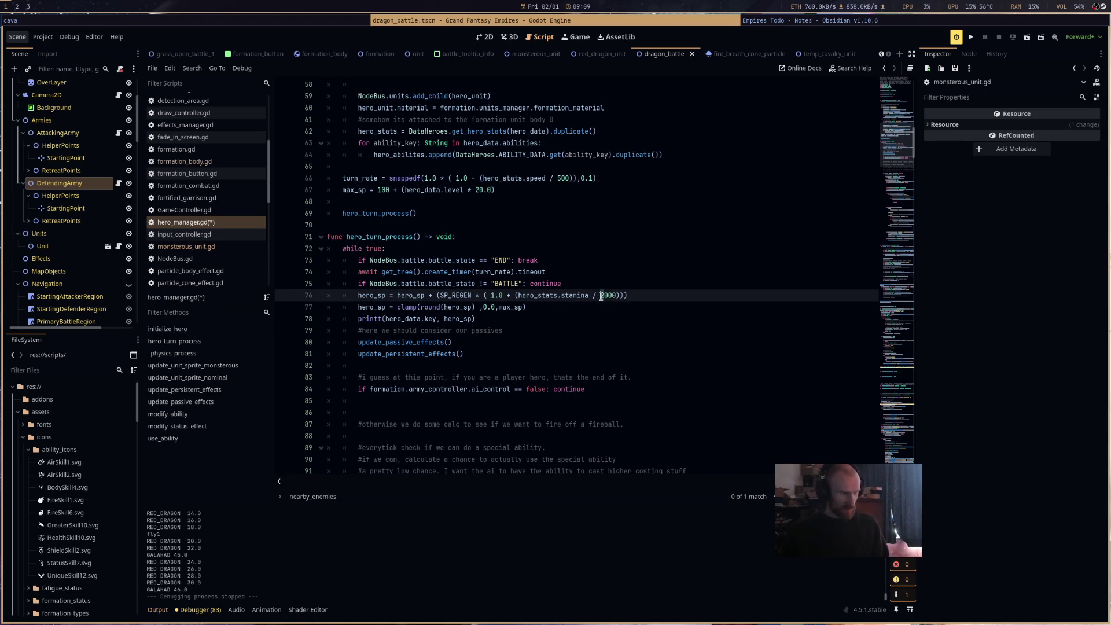
pyautogui.click(647, 320)
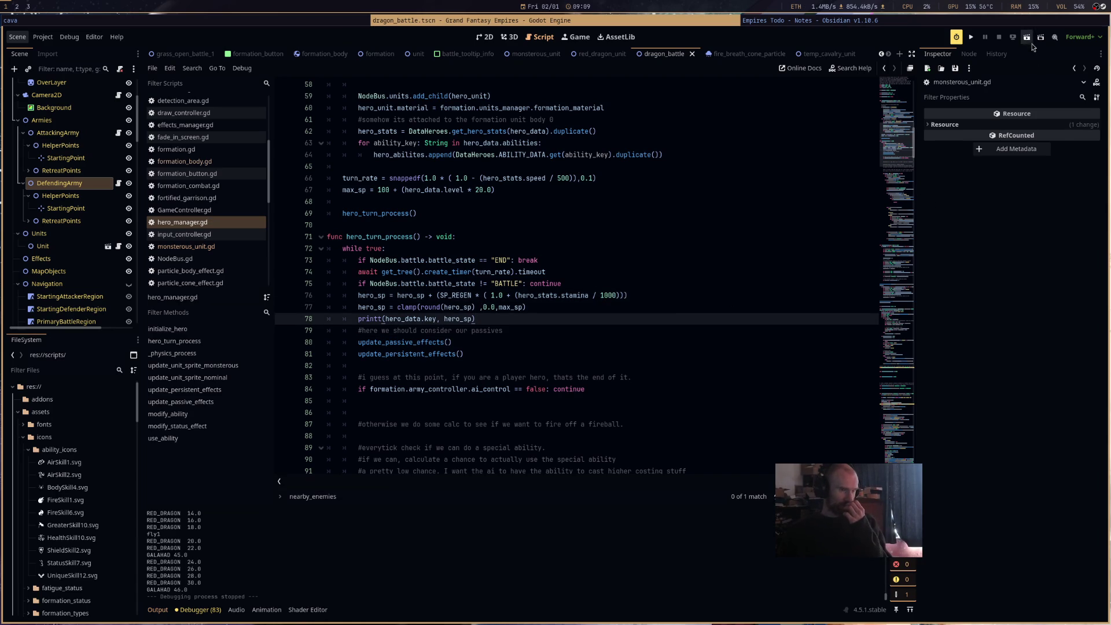
pyautogui.press('F5')
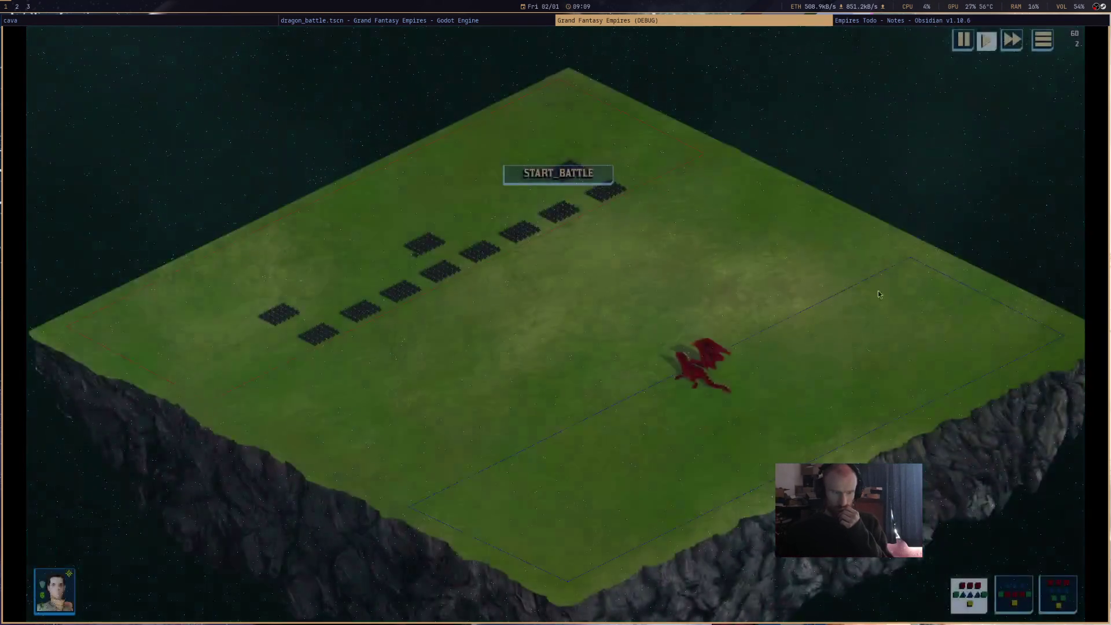
# Start the dragon battle, stop the run with F8, and place the caret after line 66's speed divisor.
pyautogui.click(549, 179)
pyautogui.moveTo(685, 375)
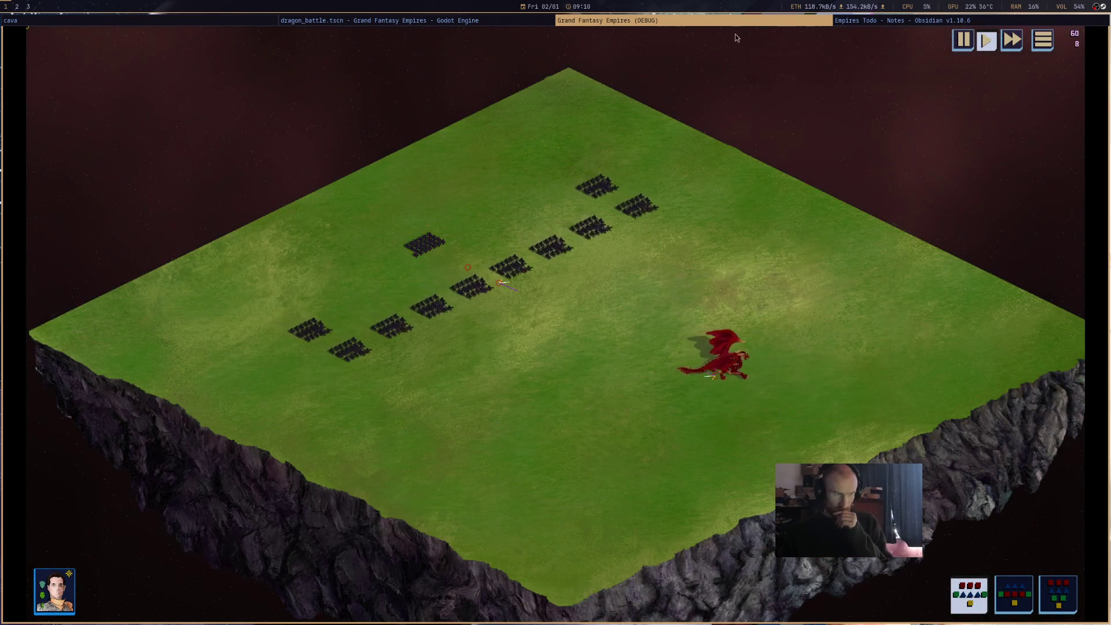
pyautogui.press('F8')
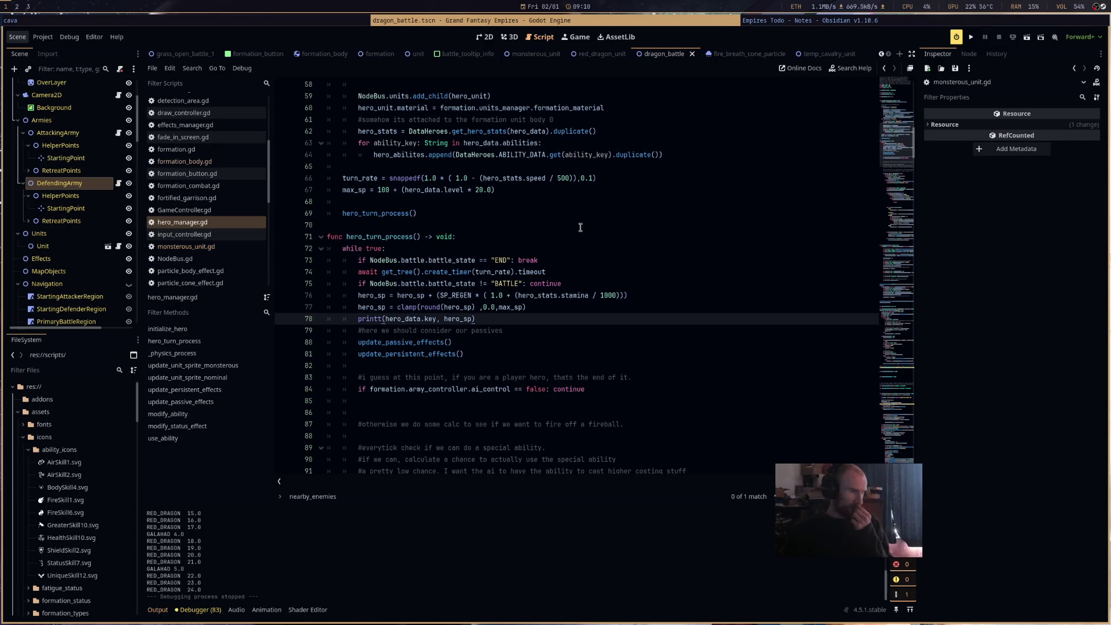
pyautogui.click(570, 178)
pyautogui.write('200')
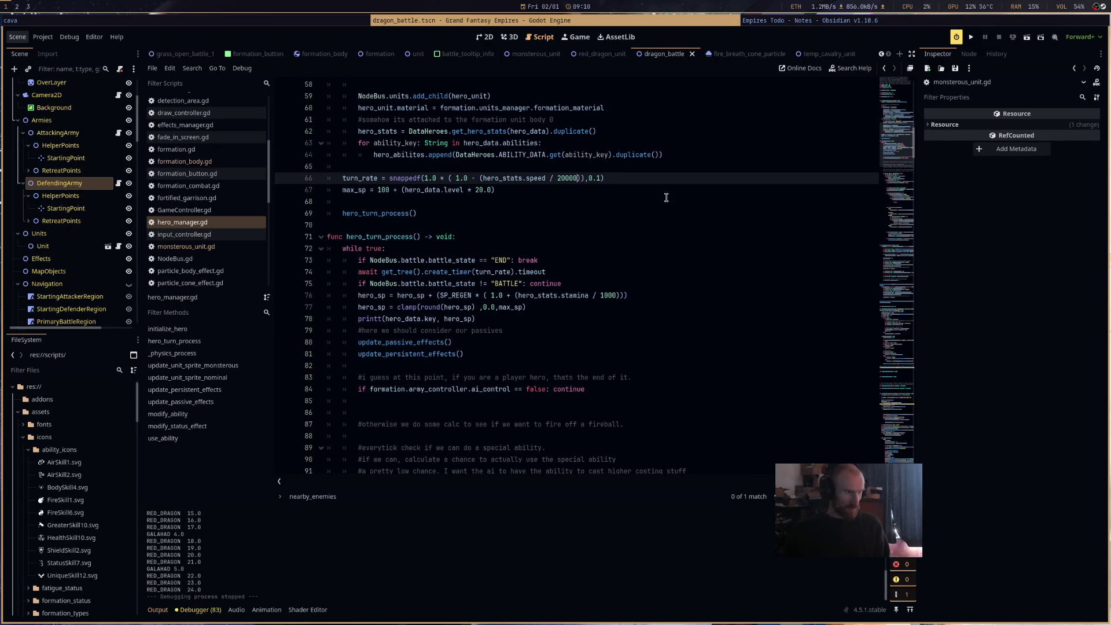
# Trim line 66's speed divisor to 2000, then rerun only the dragon battle scene and start the battle.
pyautogui.press('BackSpace')
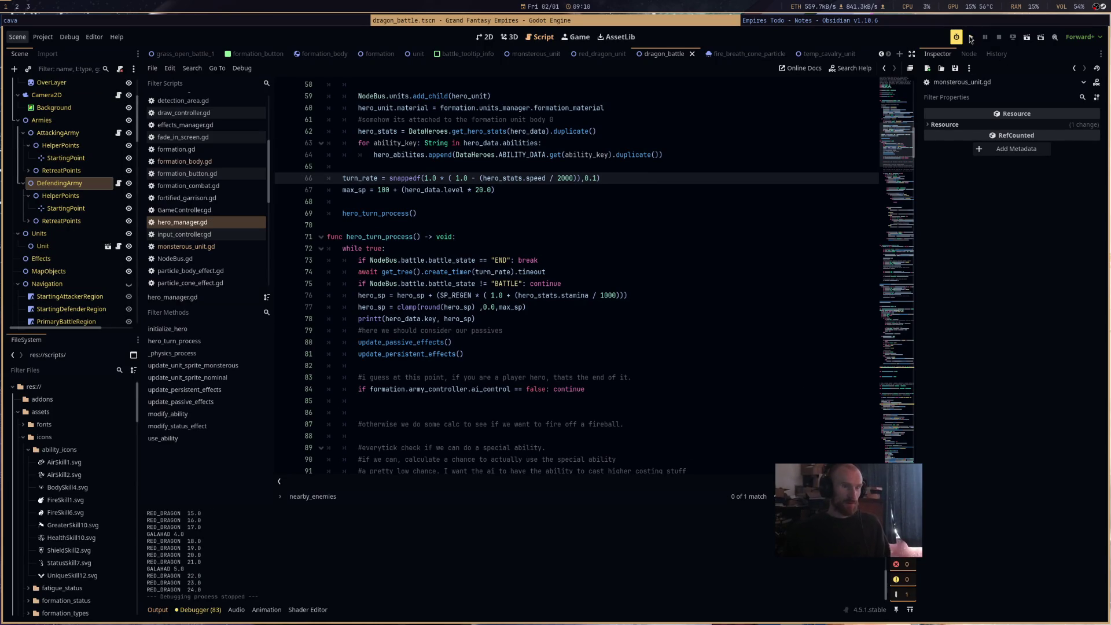
pyautogui.press('F5')
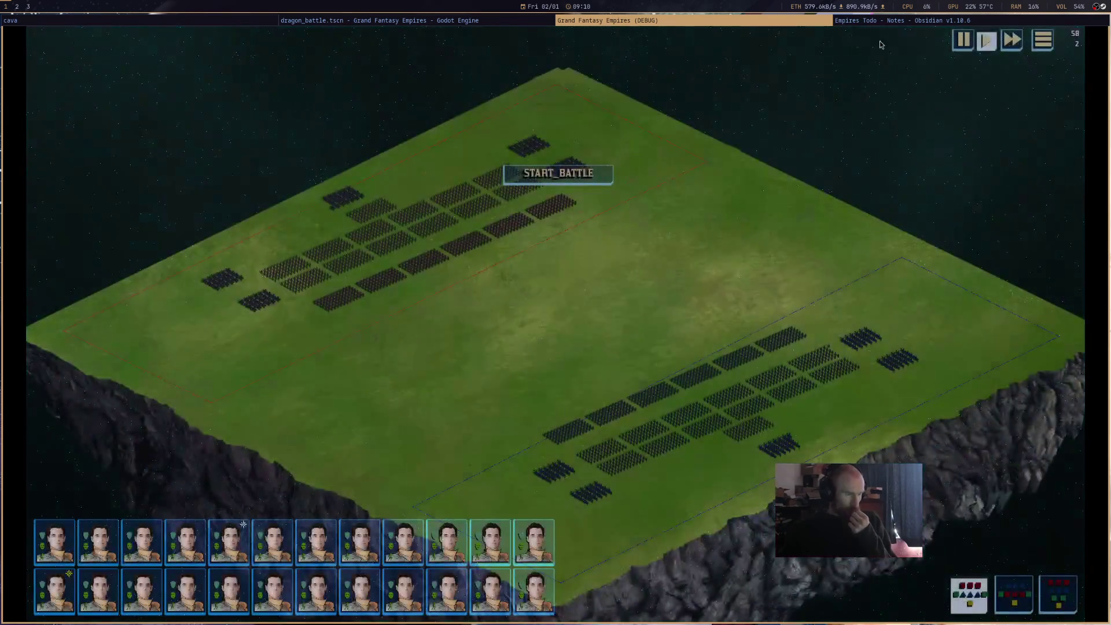
pyautogui.press('F8')
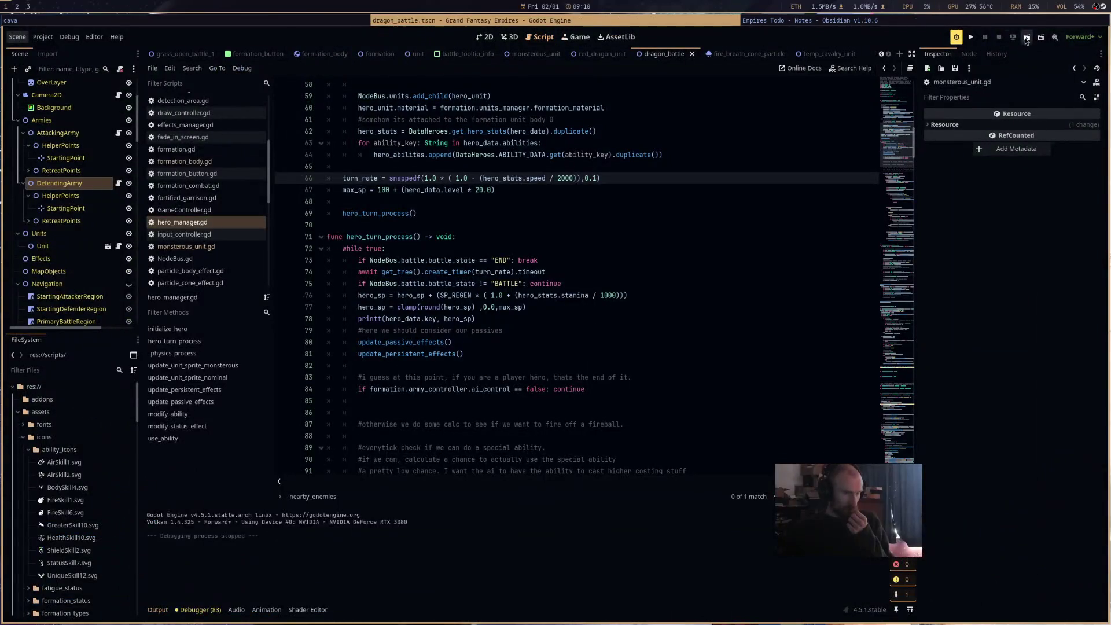
pyautogui.click(1026, 39)
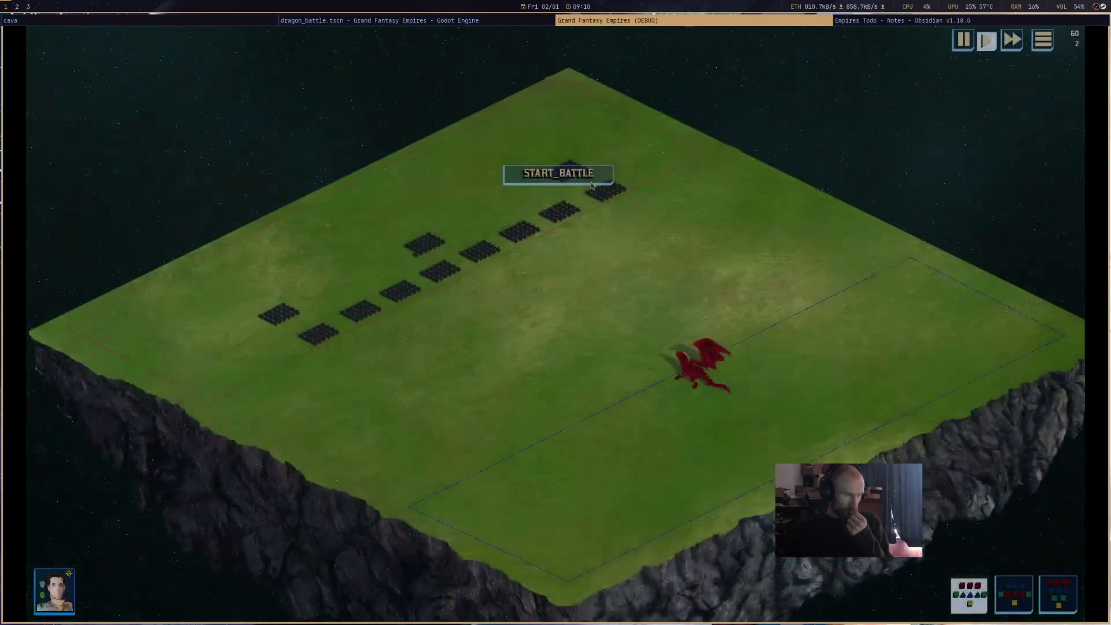
pyautogui.click(590, 177)
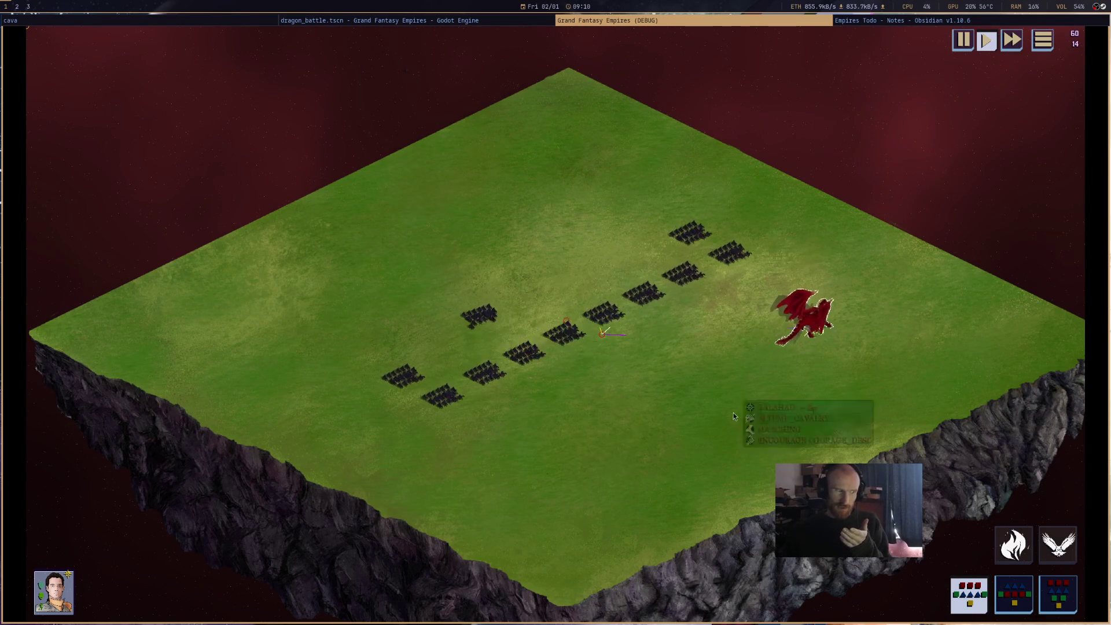
# Stop the dragon battle test run and return to the script editor.
pyautogui.middleClick(711, 22)
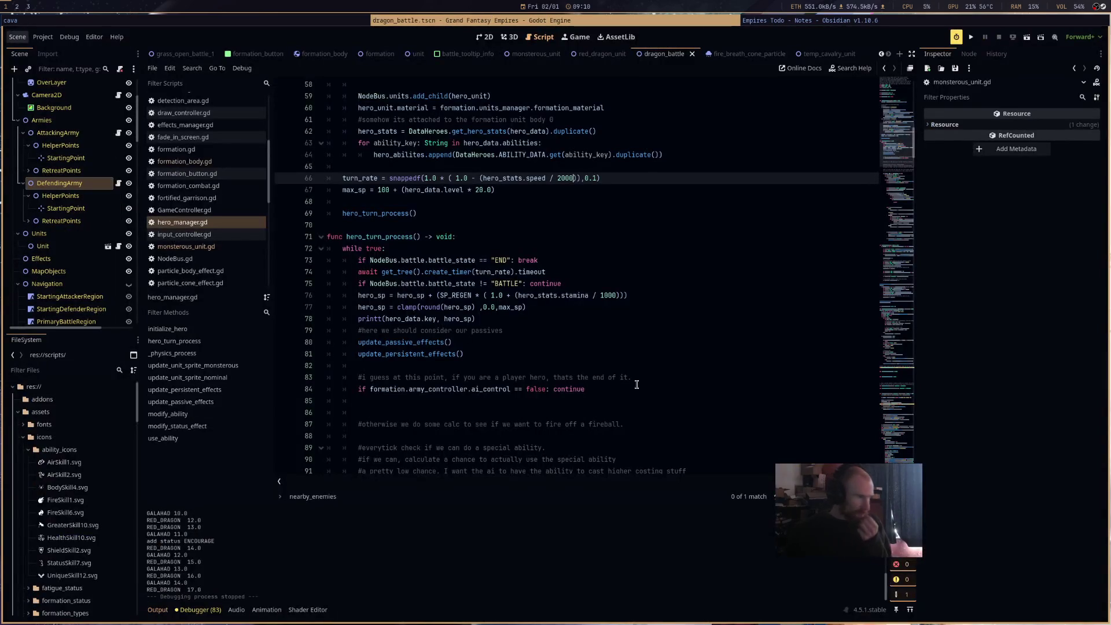
# Open army_controller.gd and inspect the DragonBattle, AttackingArmy and DefendingArmy nodes and their defender data.
pyautogui.scroll(4, 211, 165)
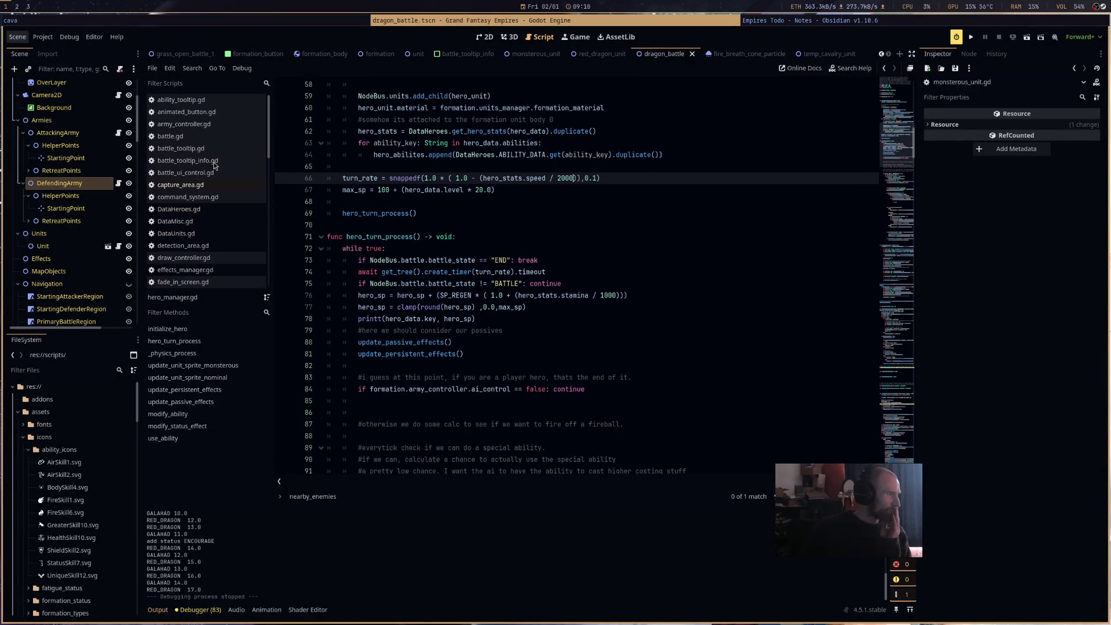
pyautogui.click(217, 124)
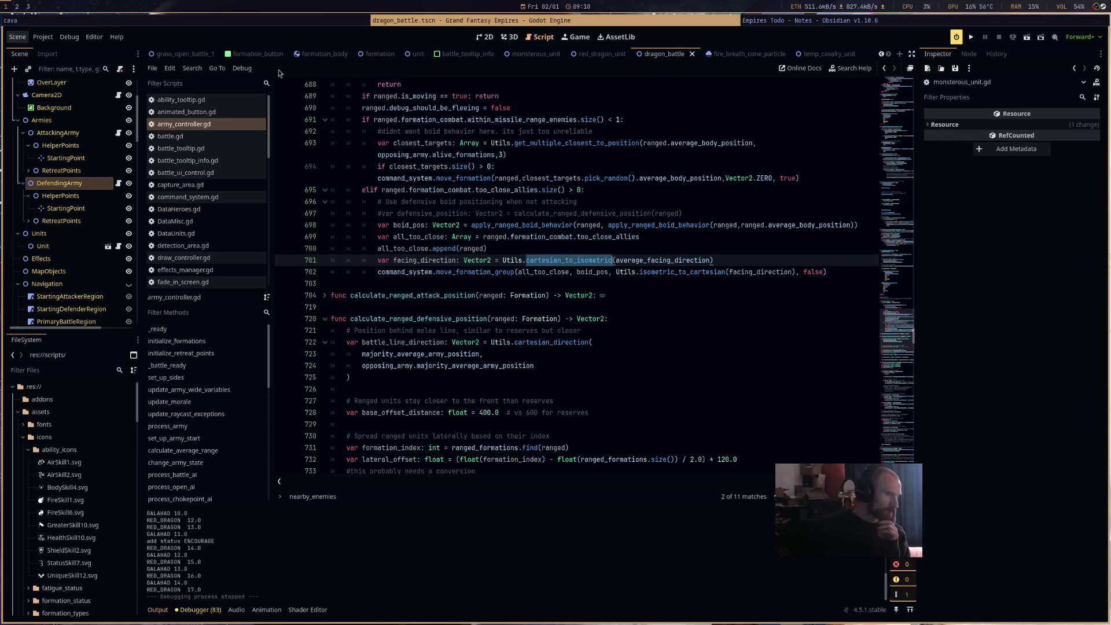
pyautogui.scroll(4, 69, 203)
pyautogui.click(46, 85)
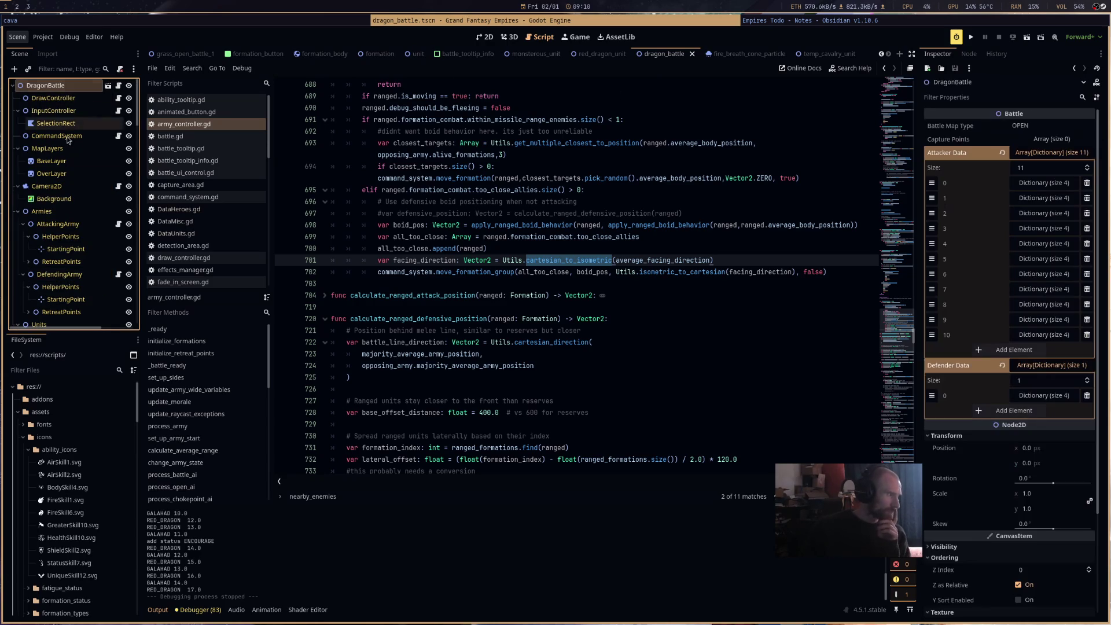
pyautogui.click(78, 225)
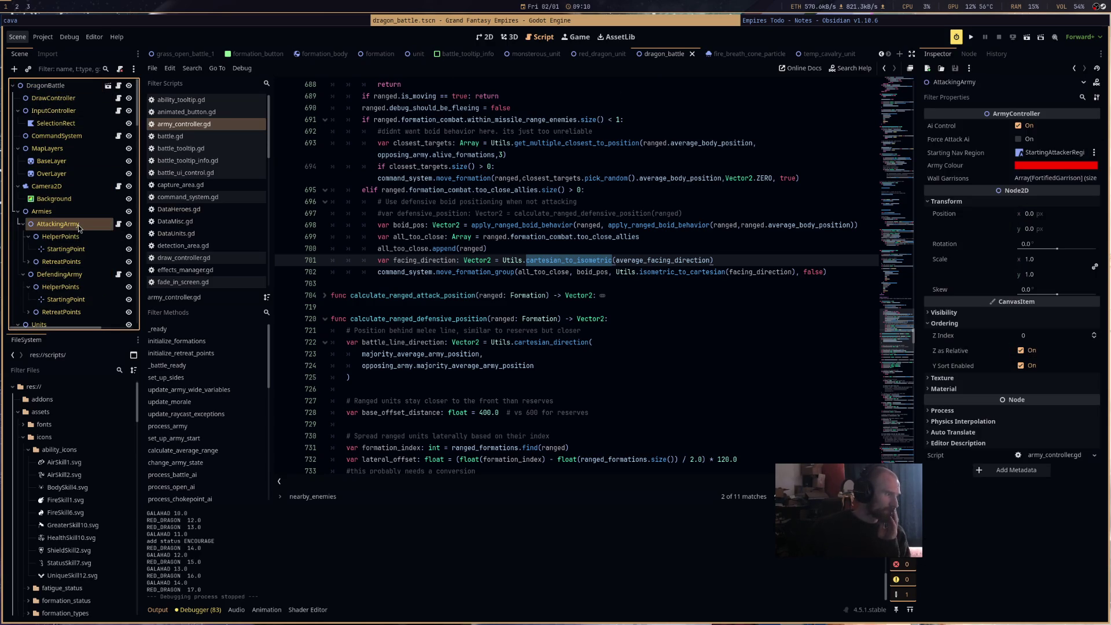
pyautogui.click(81, 274)
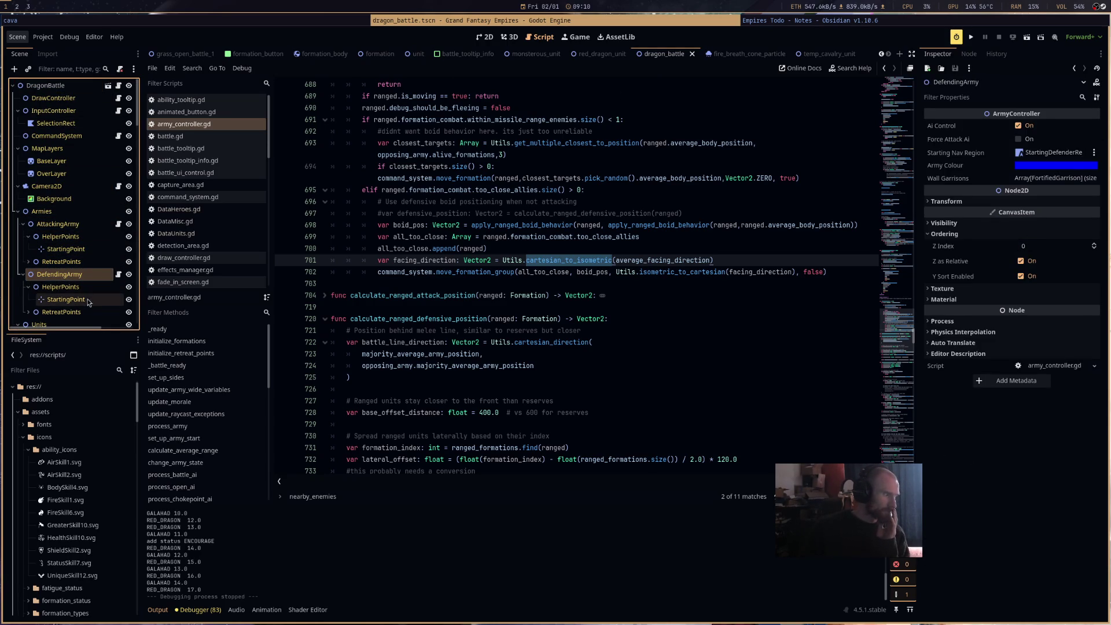
pyautogui.scroll(-4, 67, 292)
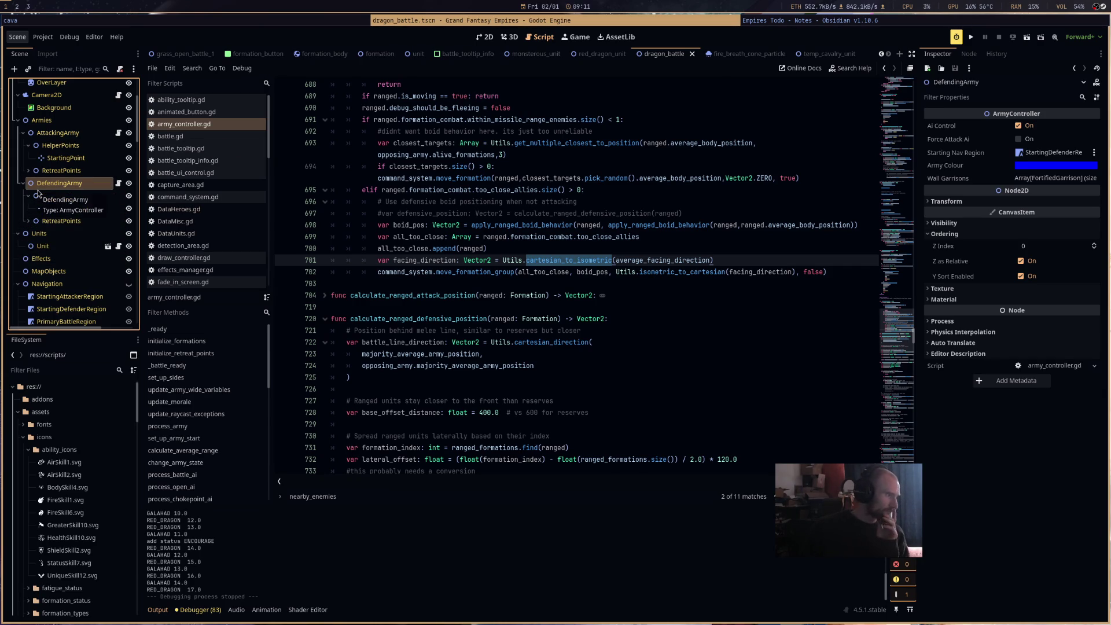
pyautogui.scroll(3, 72, 166)
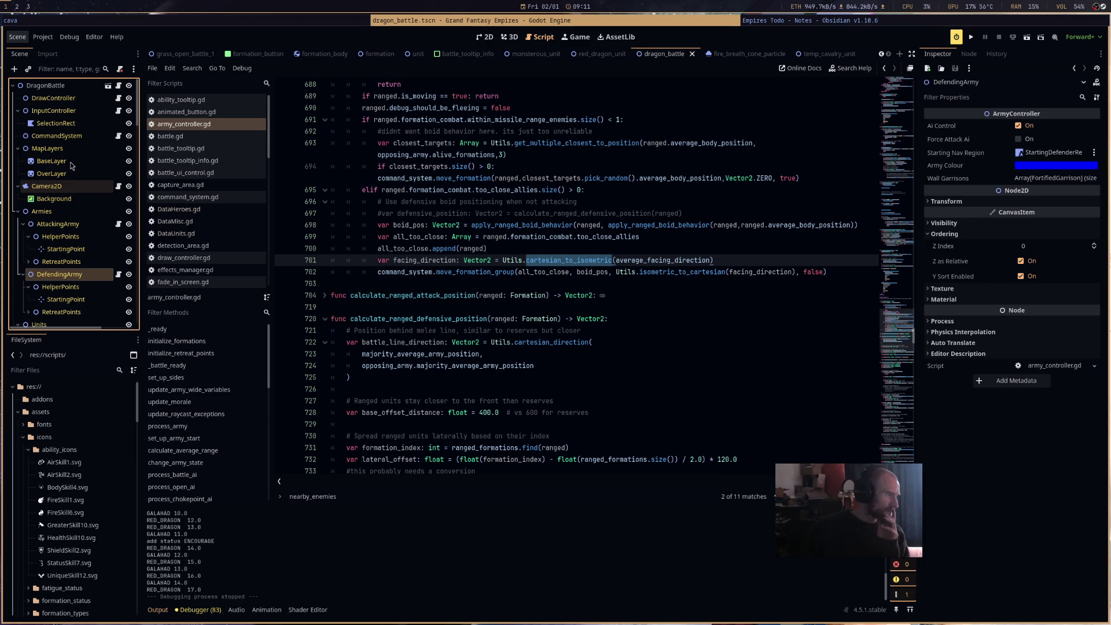
pyautogui.click(46, 85)
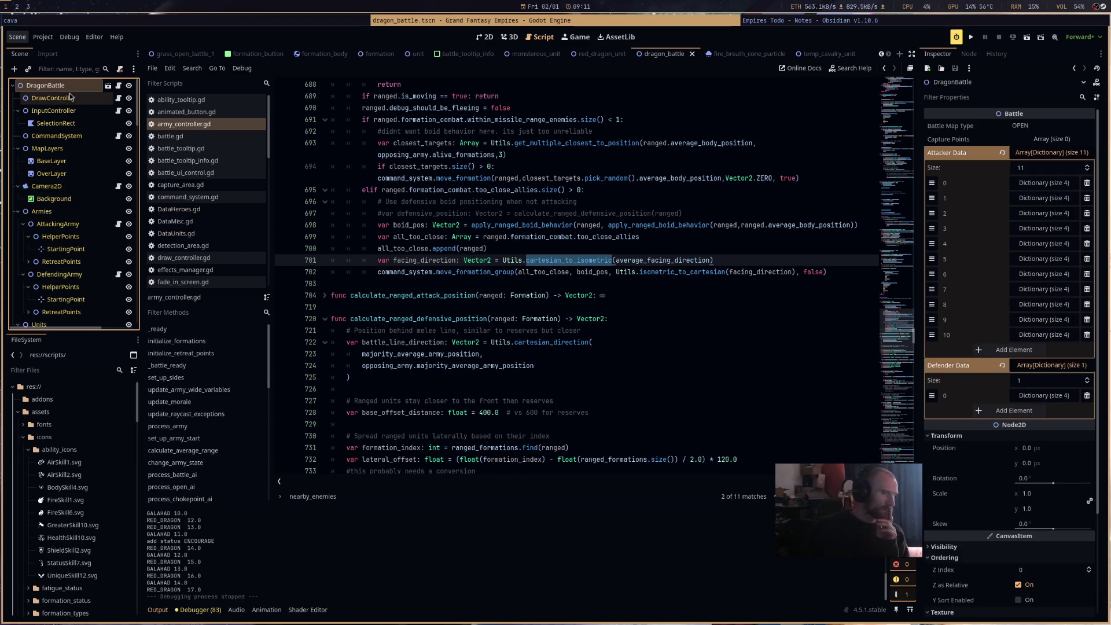
pyautogui.click(1023, 397)
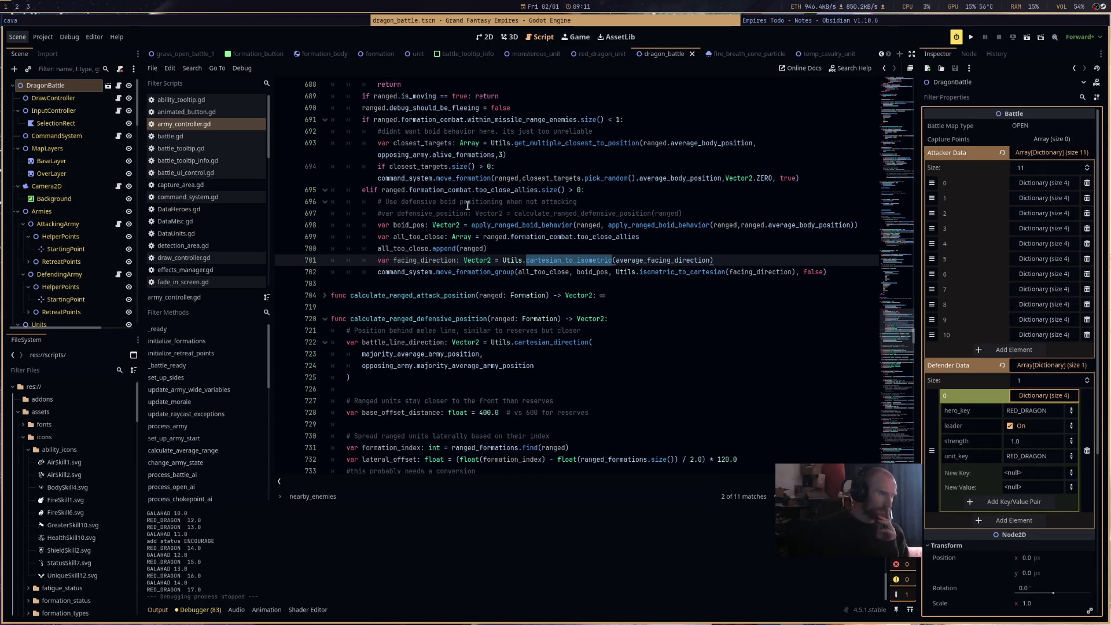
# Bring the battle scene tab into view and switch to the battle scene.
pyautogui.click(881, 54)
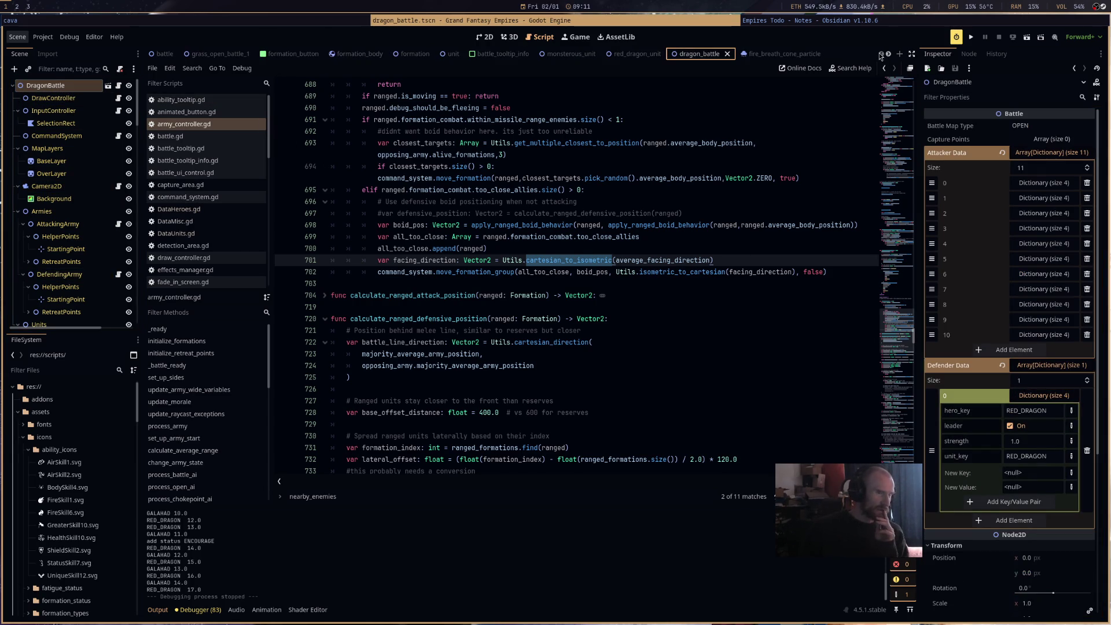
pyautogui.click(165, 54)
pyautogui.scroll(15, 73, 95)
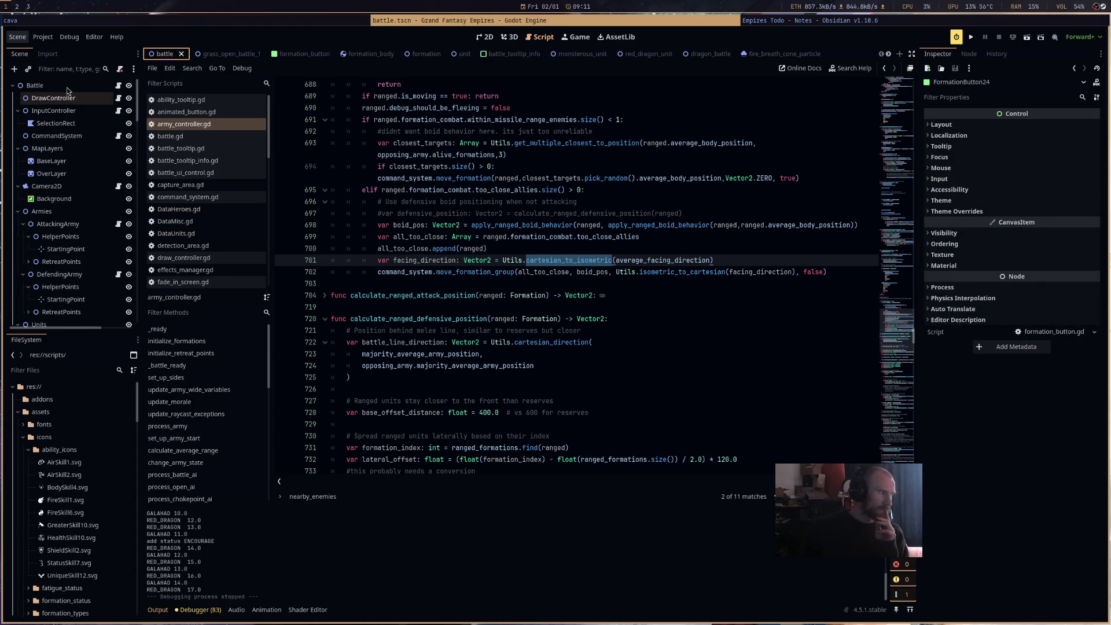
# On the Battle node, tick the leader flag in both defender and attacker unit dictionaries and save.
pyautogui.click(61, 87)
pyautogui.click(1040, 199)
pyautogui.click(1040, 200)
pyautogui.click(1021, 226)
pyautogui.click(1048, 152)
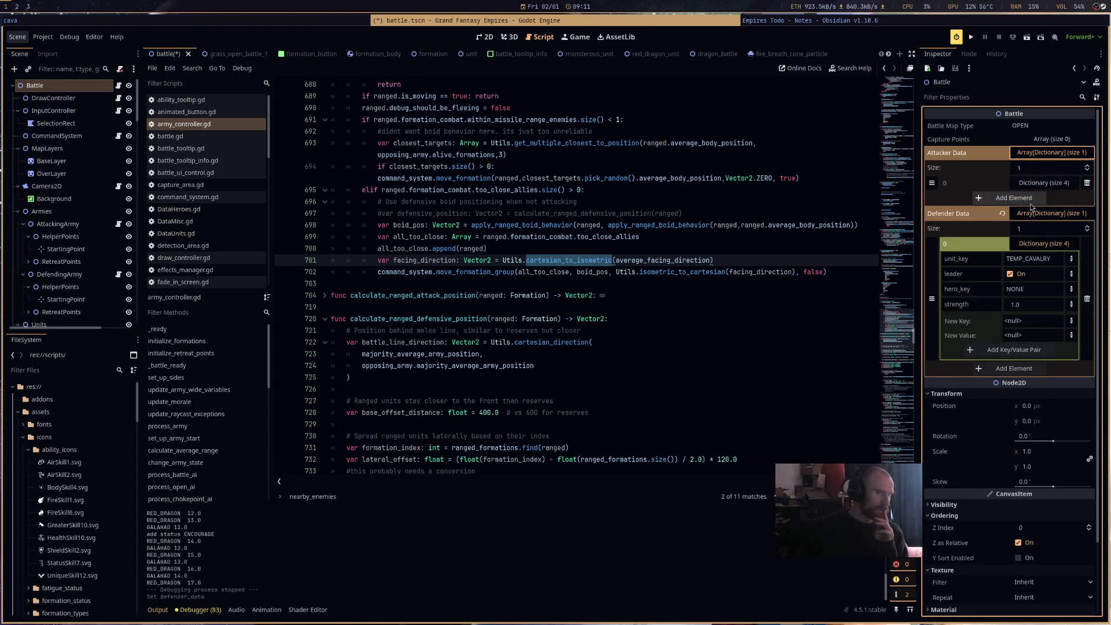
pyautogui.click(1043, 182)
pyautogui.click(1021, 213)
pyautogui.hotkey('ctrl', 's')
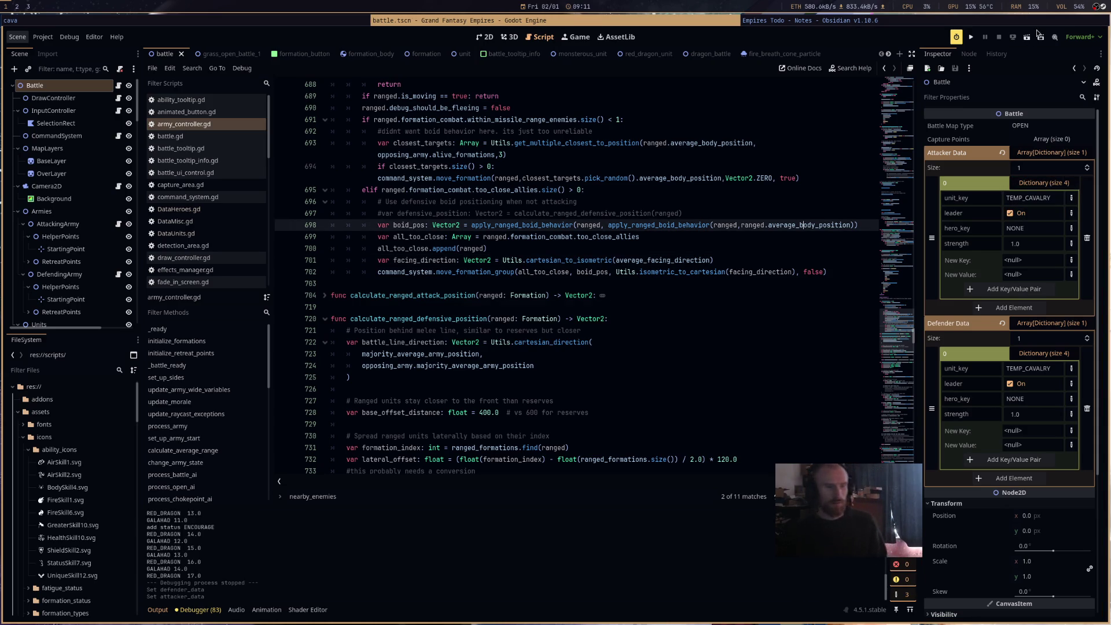
# Run the battle scene, start the battle, then stop the test run with F8.
pyautogui.click(1028, 39)
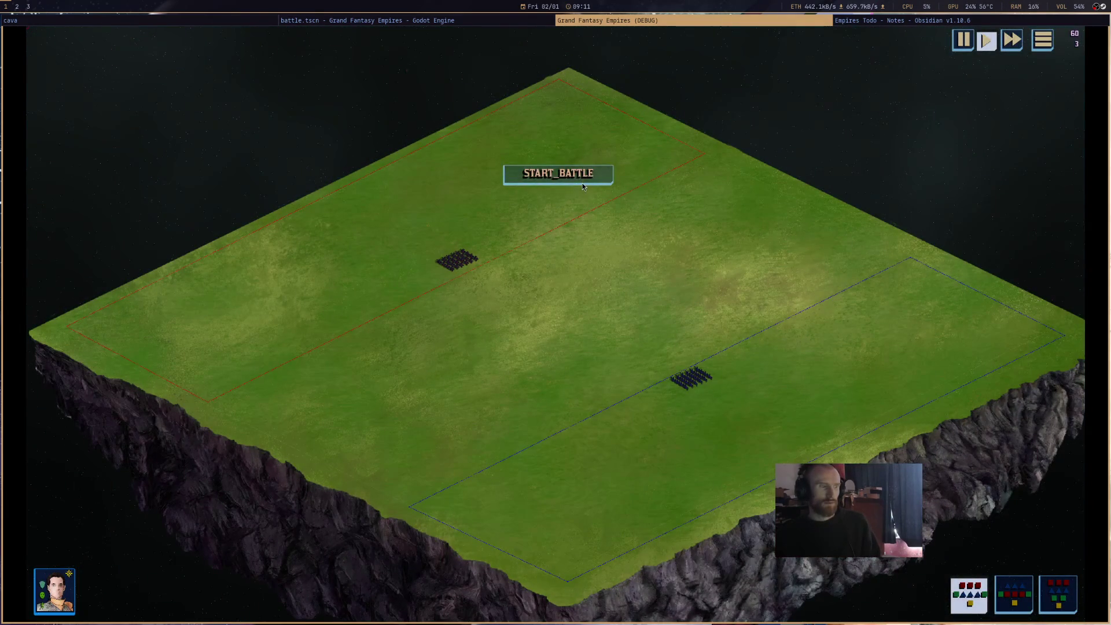
pyautogui.click(582, 183)
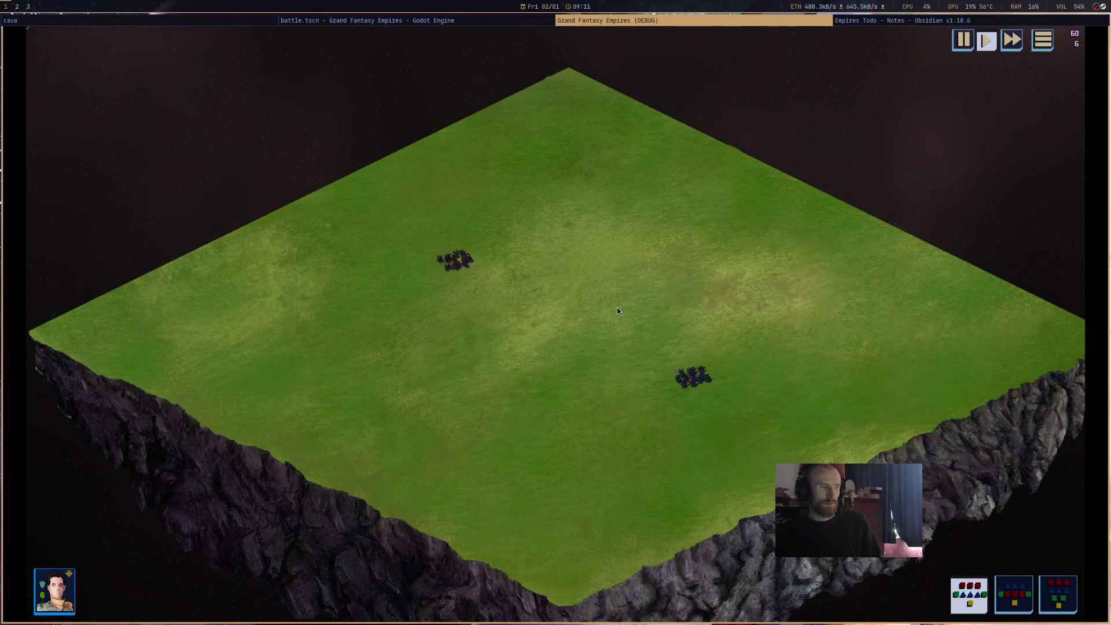
pyautogui.press('F8')
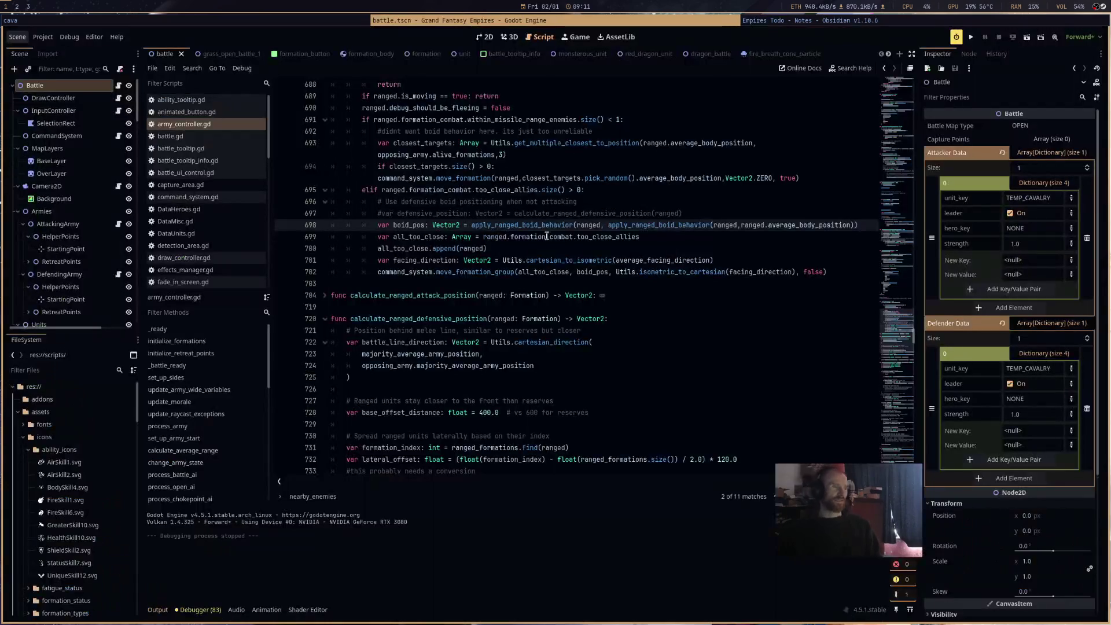
# Browse command_system.gd, then reopen army_controller.gd and scroll down through its code.
pyautogui.click(648, 296)
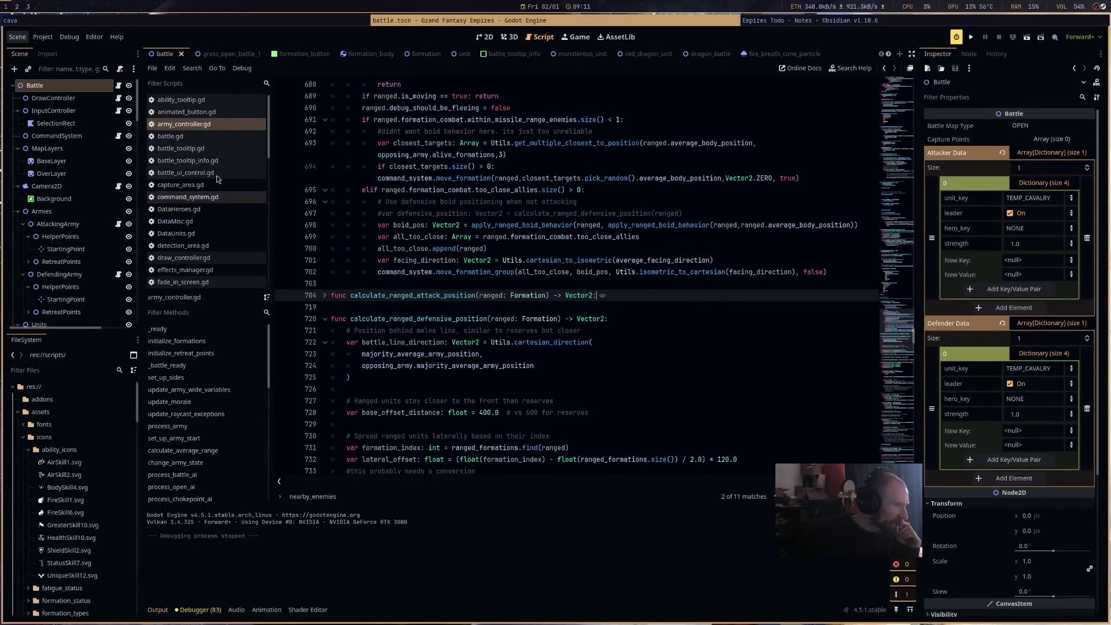
pyautogui.click(211, 198)
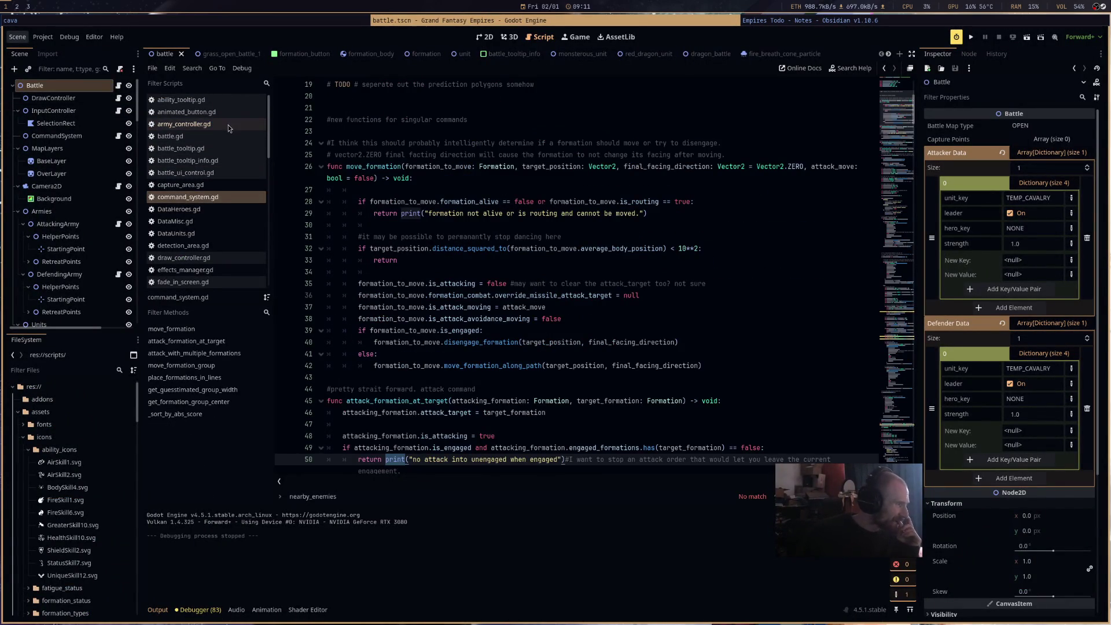
pyautogui.click(228, 124)
pyautogui.scroll(-5, 629, 328)
pyautogui.scroll(-15, 629, 328)
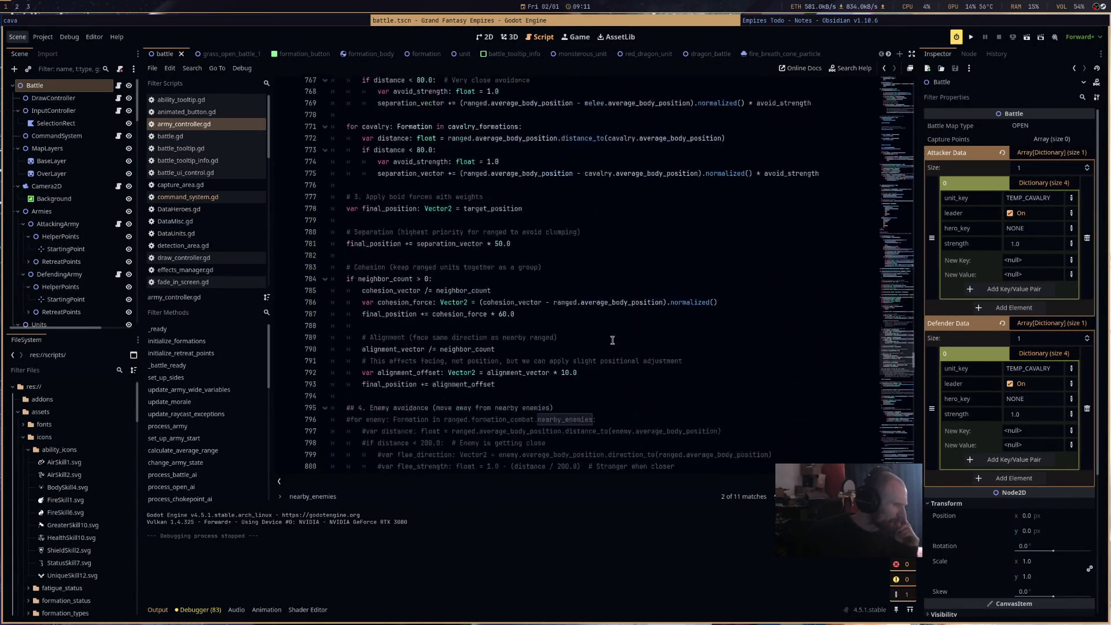
pyautogui.scroll(-10, 611, 282)
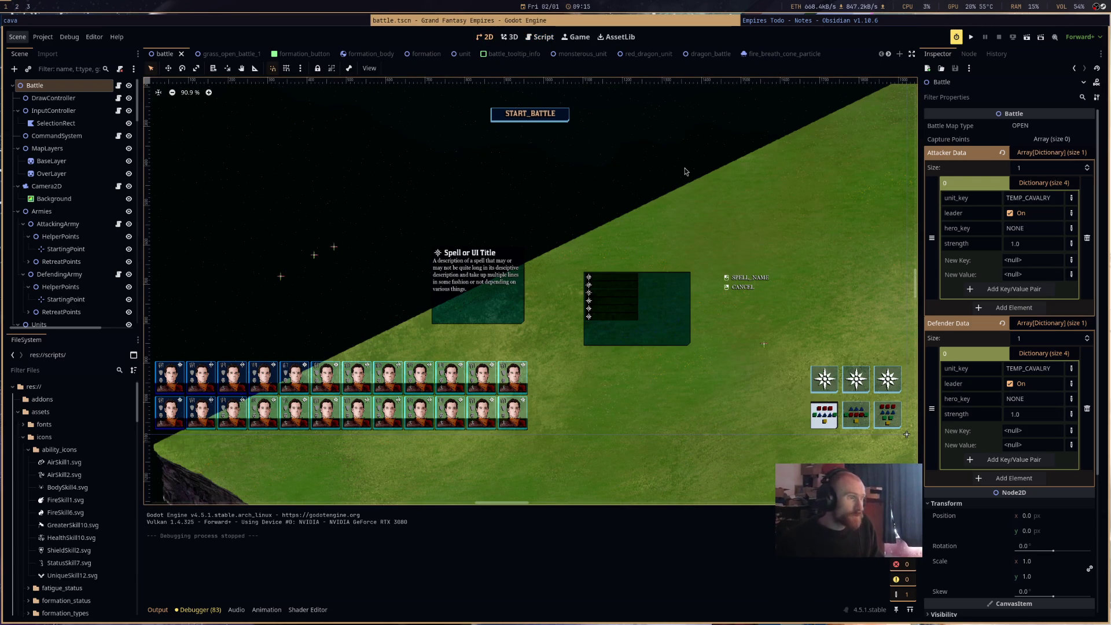
# Look over army_controller.gd and command_system.gd, then run the dragon_battle scene.
pyautogui.scroll(-1, 652, 156)
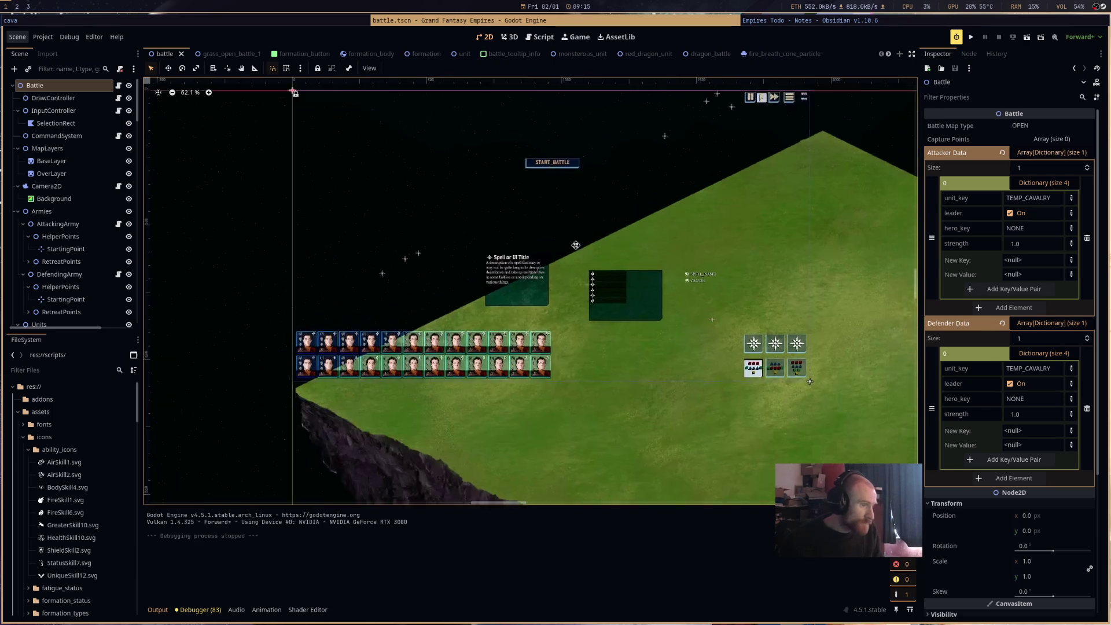
pyautogui.hscroll(-2, 554, 270)
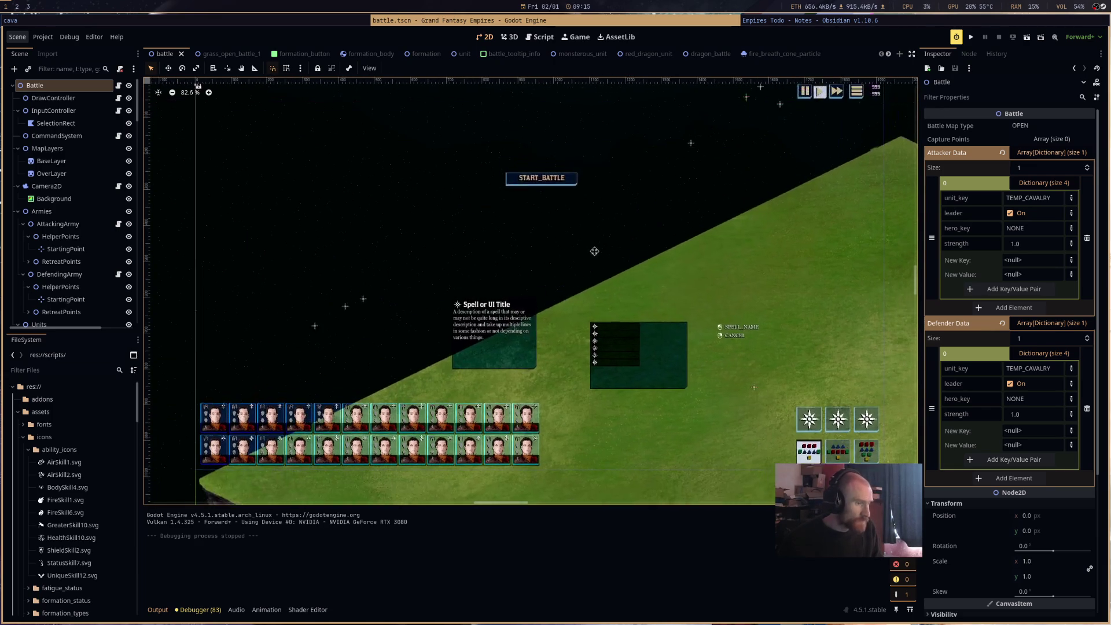
pyautogui.click(539, 37)
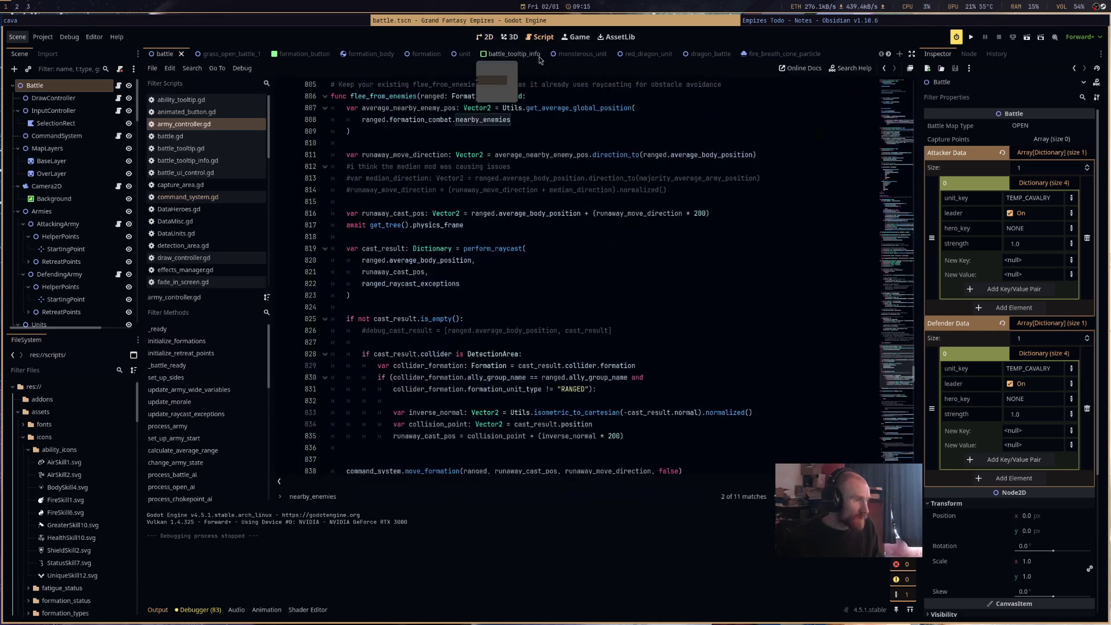
pyautogui.click(248, 196)
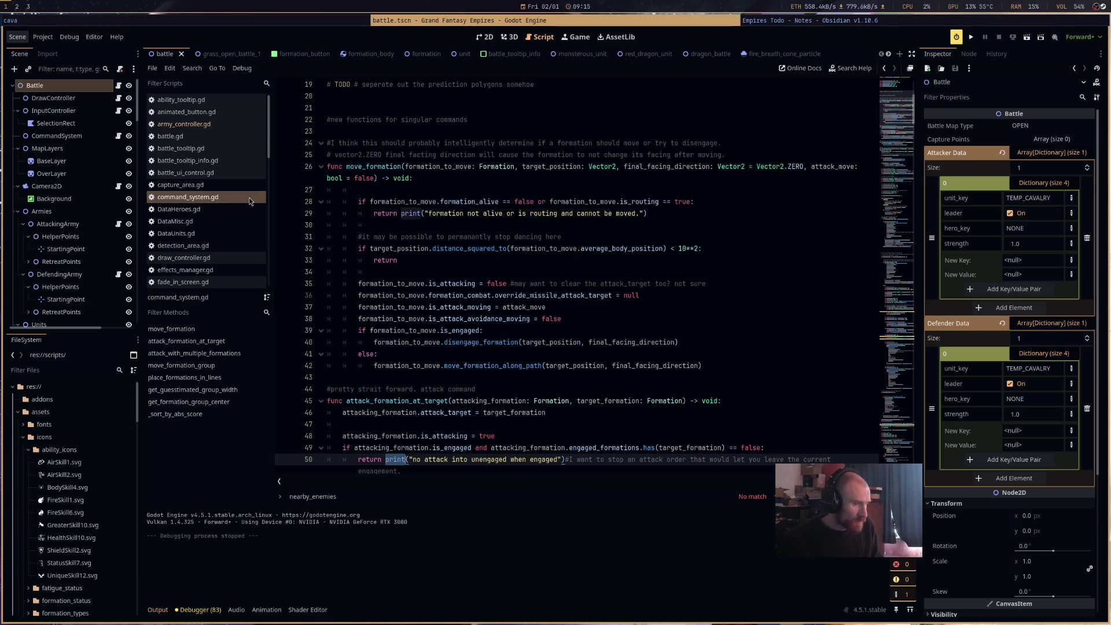
pyautogui.scroll(-6, 619, 310)
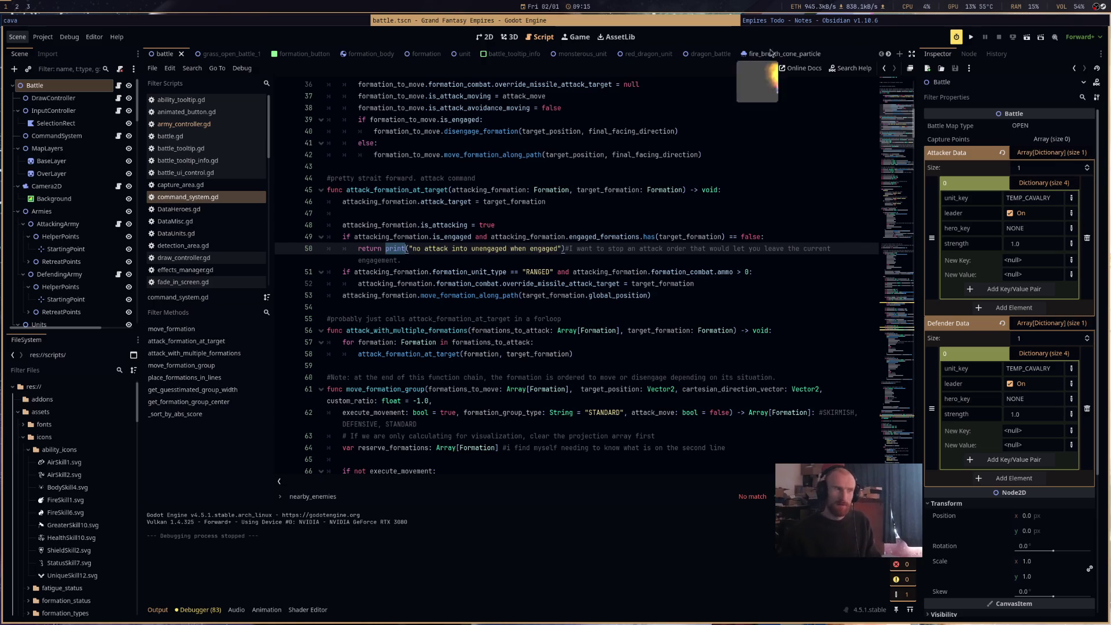
pyautogui.click(707, 54)
pyautogui.click(1027, 37)
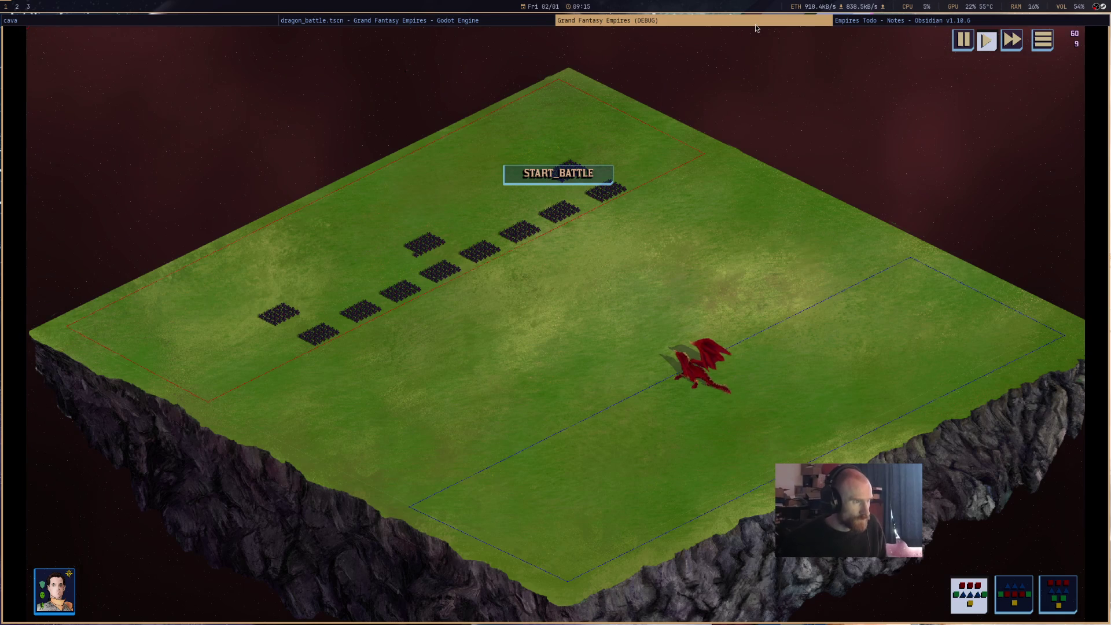
# Stop the dragon battle run and scroll army_controller.gd down to process_reserves_ai.
pyautogui.press('super+shift+q')
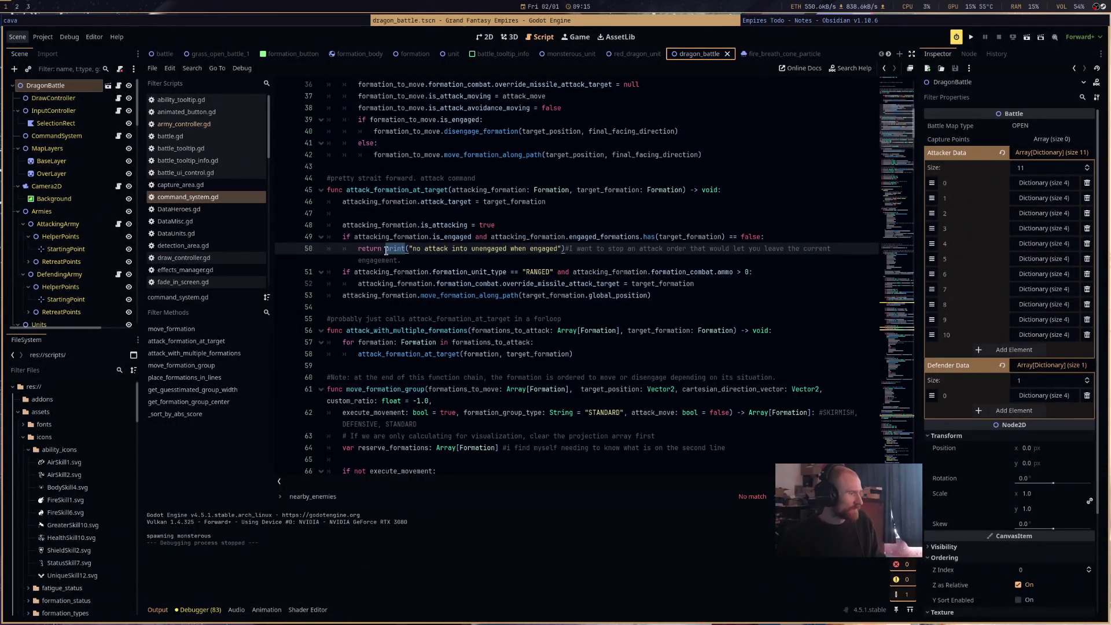
pyautogui.click(207, 128)
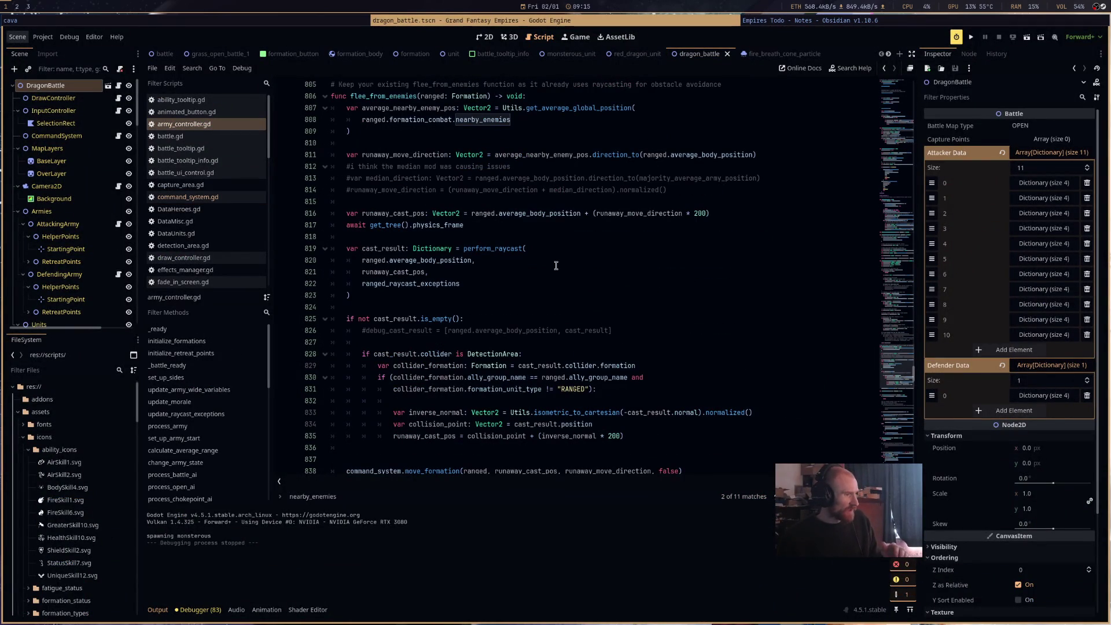
pyautogui.scroll(-10, 555, 265)
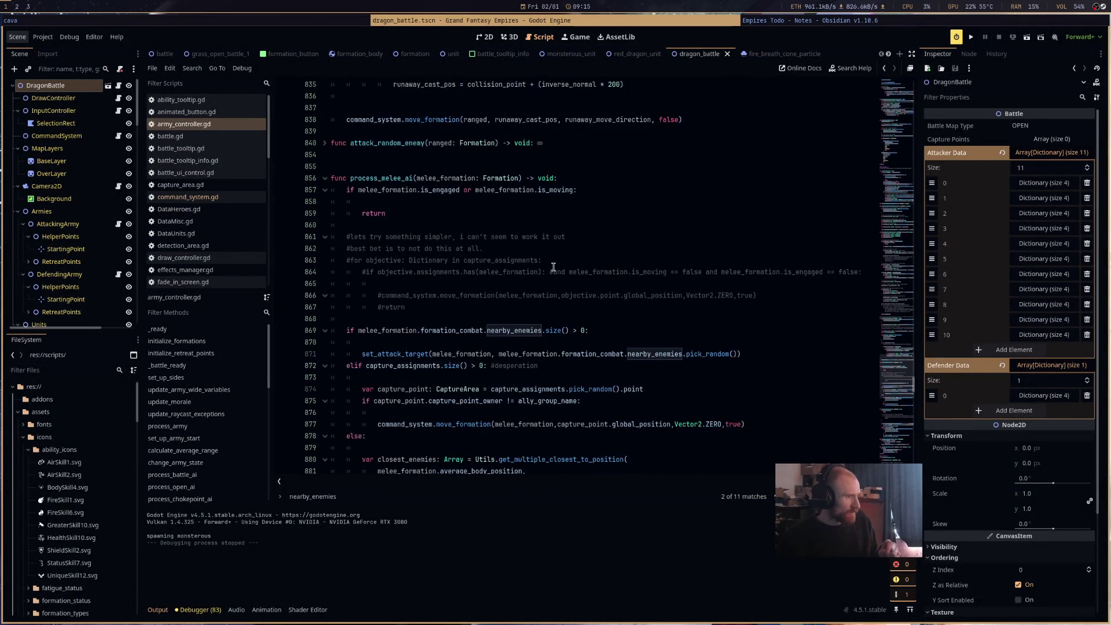
pyautogui.scroll(-10, 553, 266)
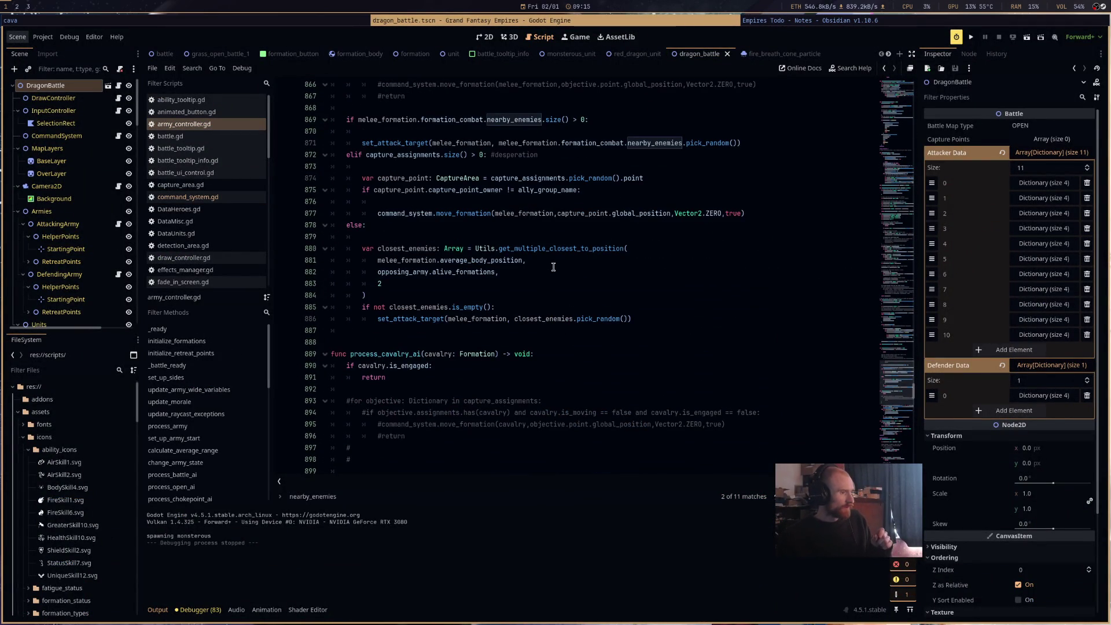
pyautogui.scroll(-5, 553, 267)
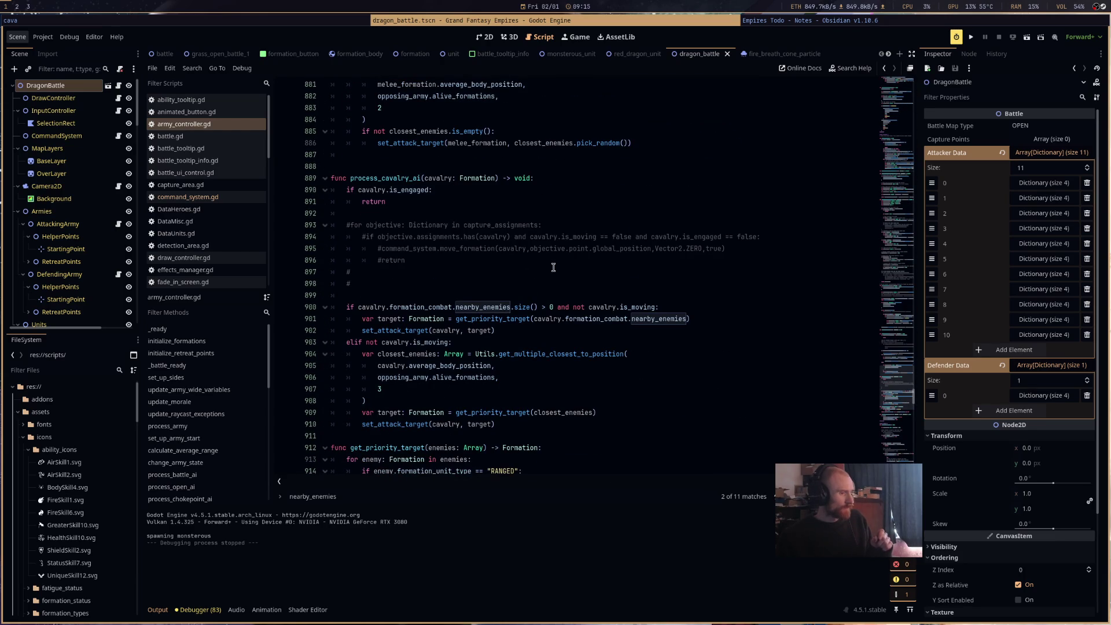
pyautogui.scroll(-12, 553, 266)
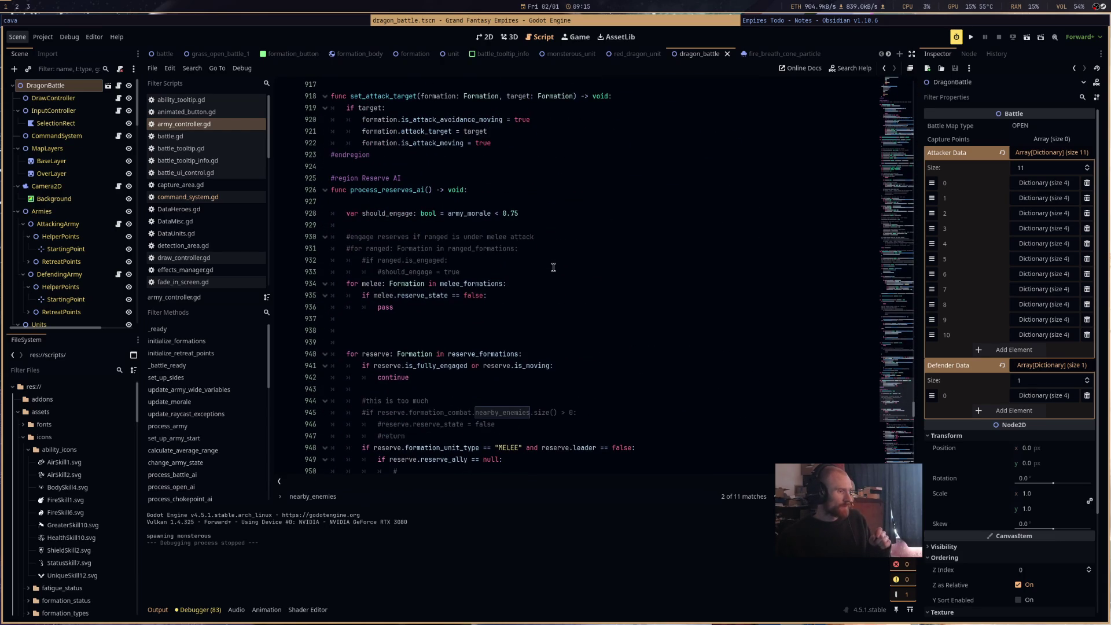
pyautogui.scroll(-3, 553, 267)
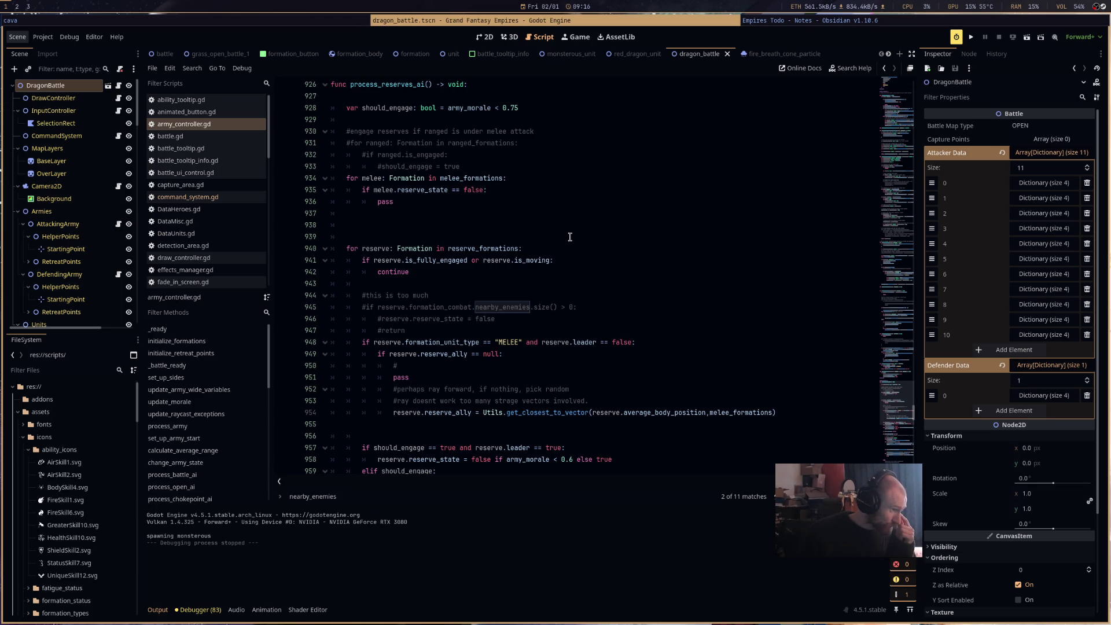
# Add 'if alive_formations.size() < 5: should_engage = true' as line 930 and save army_controller.gd.
pyautogui.click(397, 119)
pyautogui.press('Return')
pyautogui.press('Return')
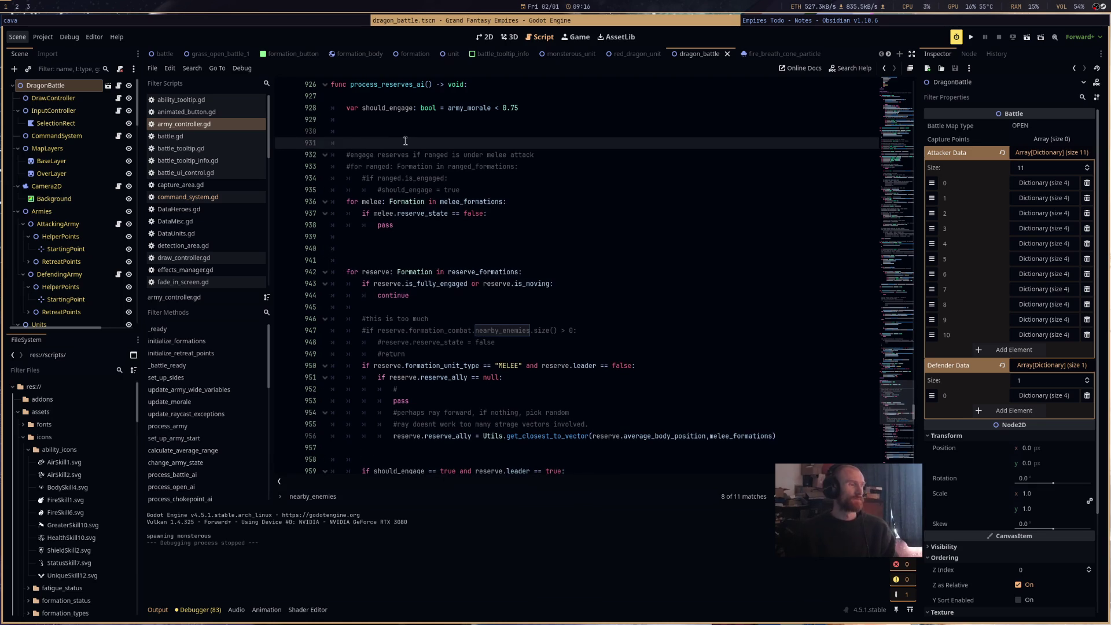
pyautogui.press('Up')
pyautogui.write('if ')
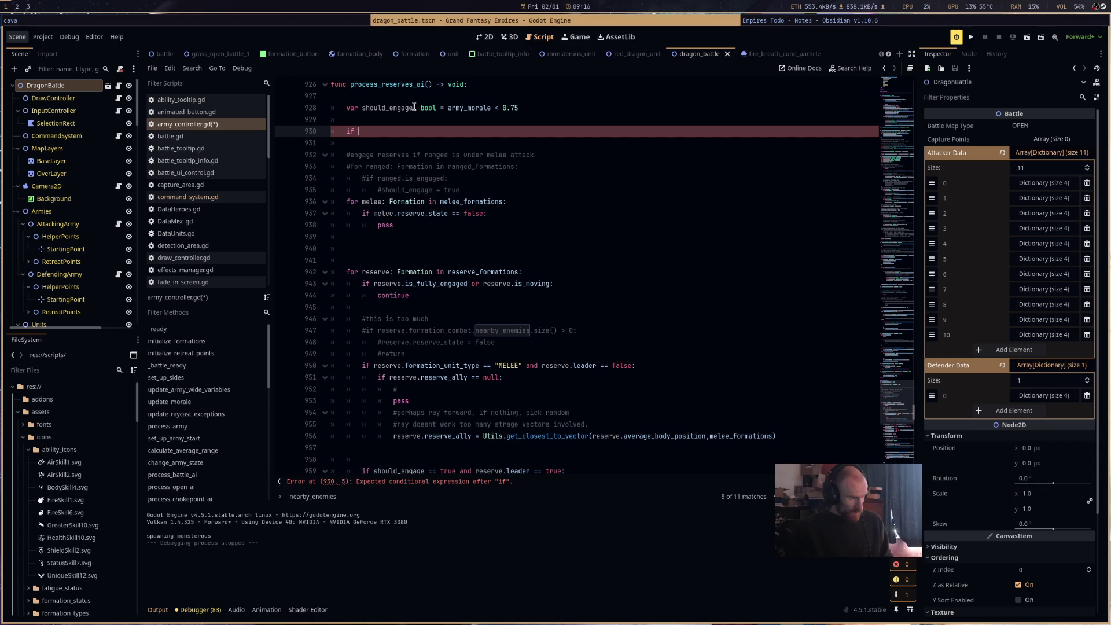
pyautogui.write('al')
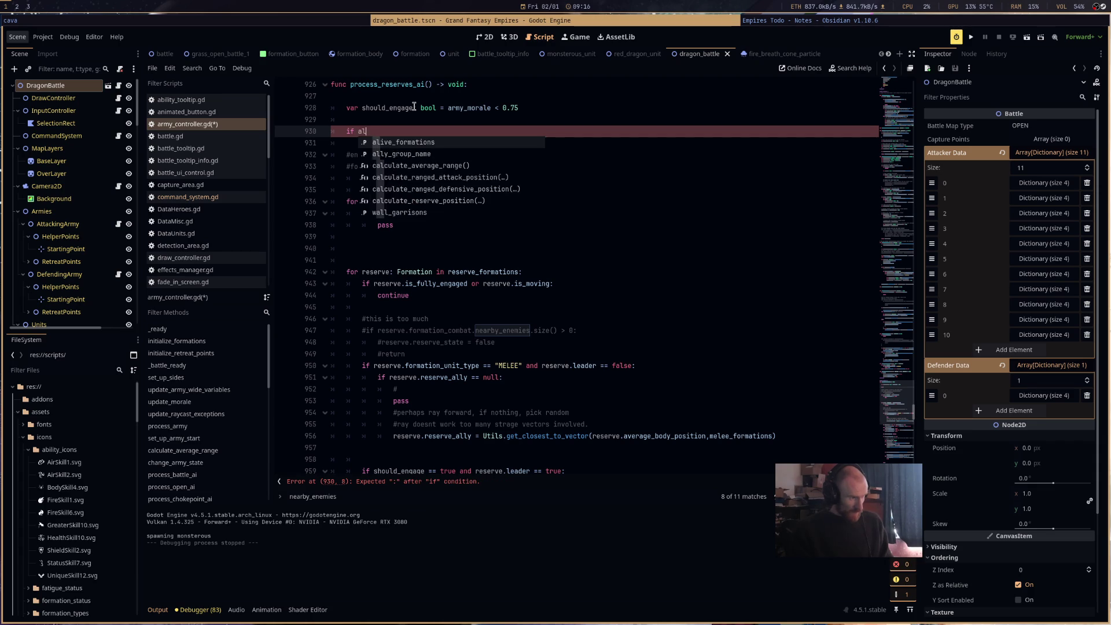
pyautogui.write('ive_formations.size() <')
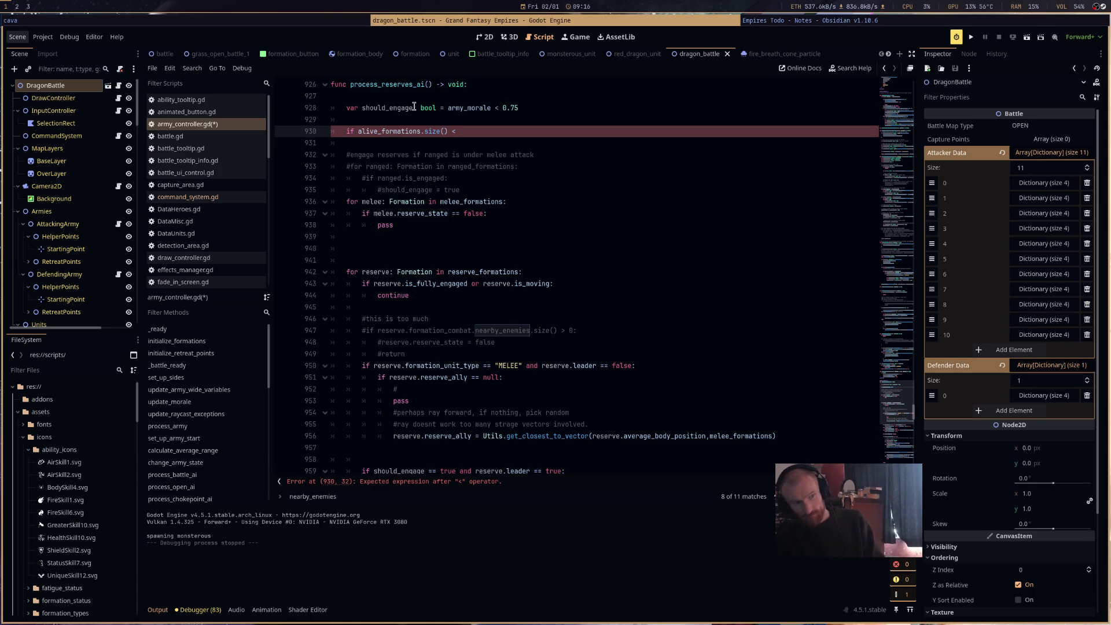
pyautogui.write('6')
pyautogui.press('BackSpace')
pyautogui.press('BackSpace')
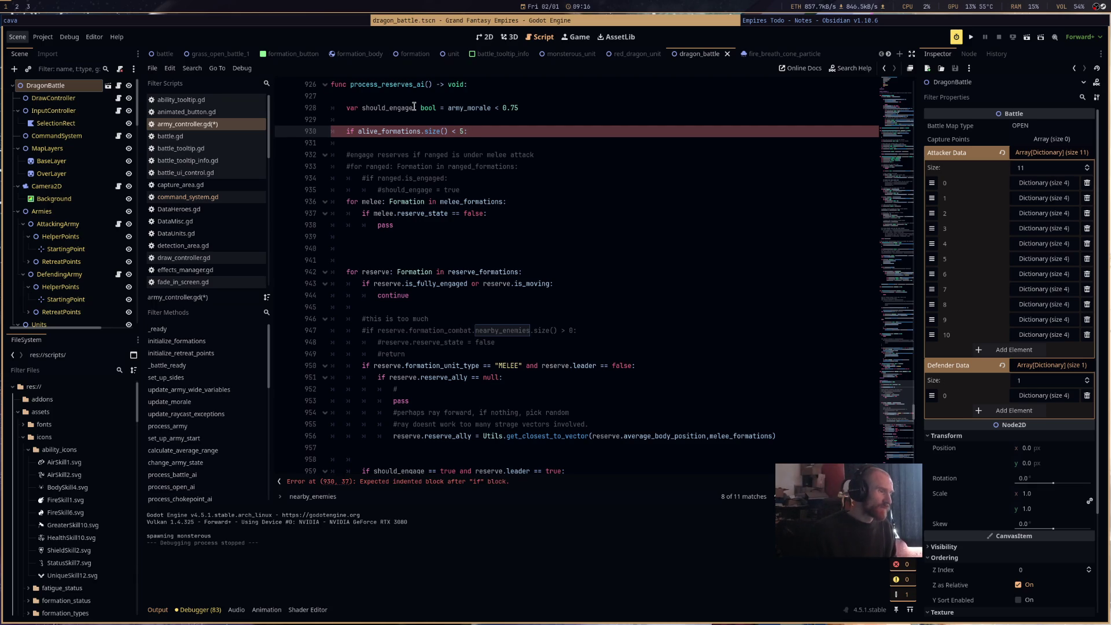
pyautogui.write('hould')
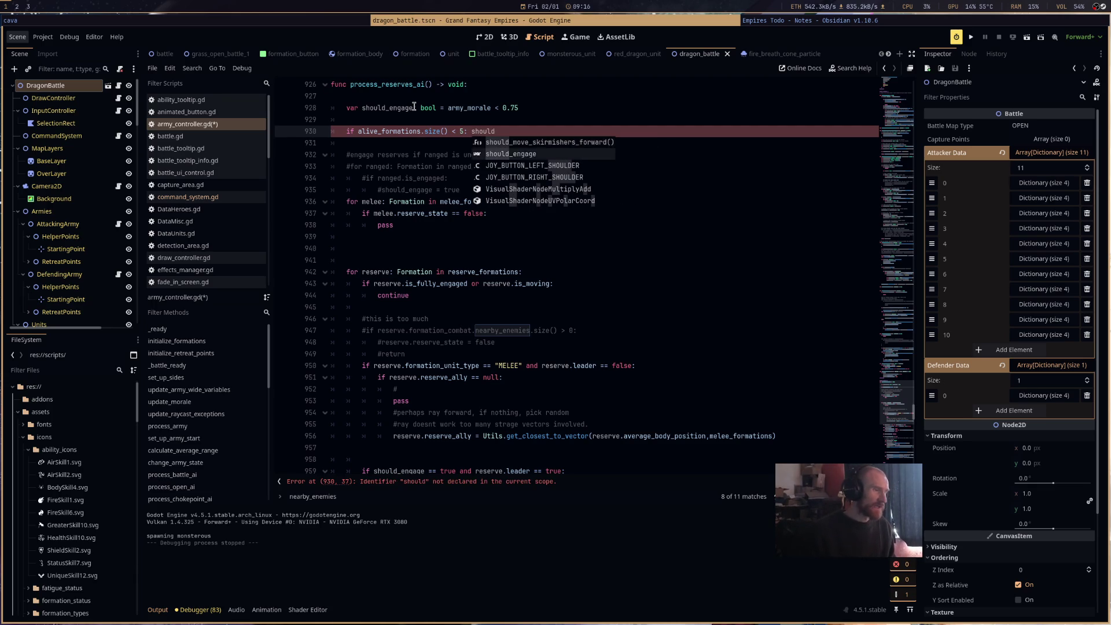
pyautogui.write('_engage = true')
pyautogui.hotkey('ctrl', 's')
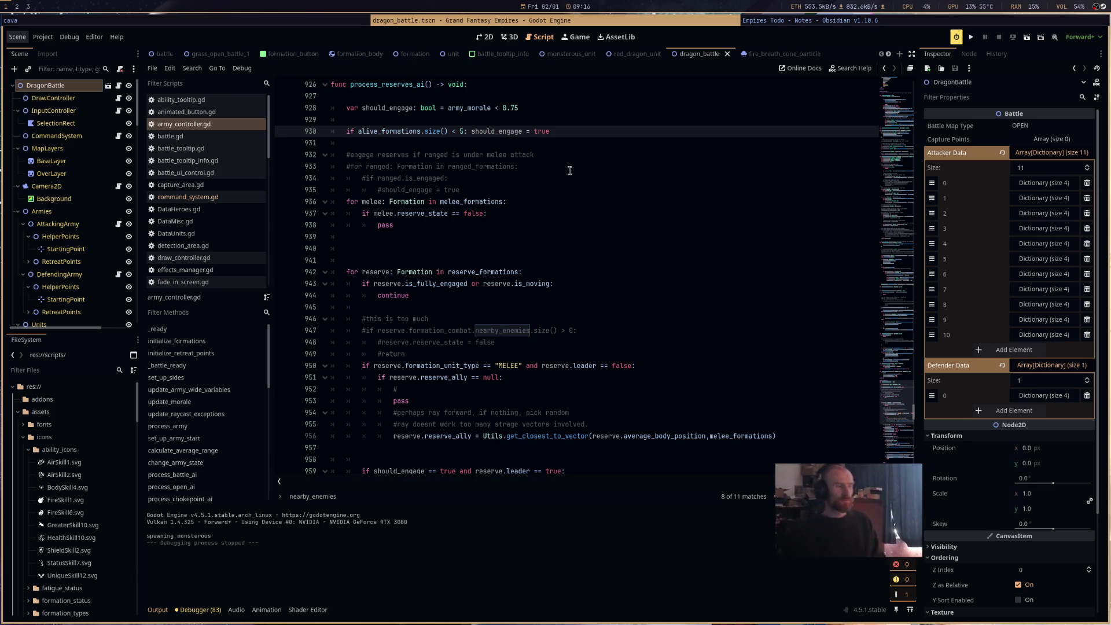
# Run the current scene, start the dragon battle, then close the game window.
pyautogui.click(1023, 40)
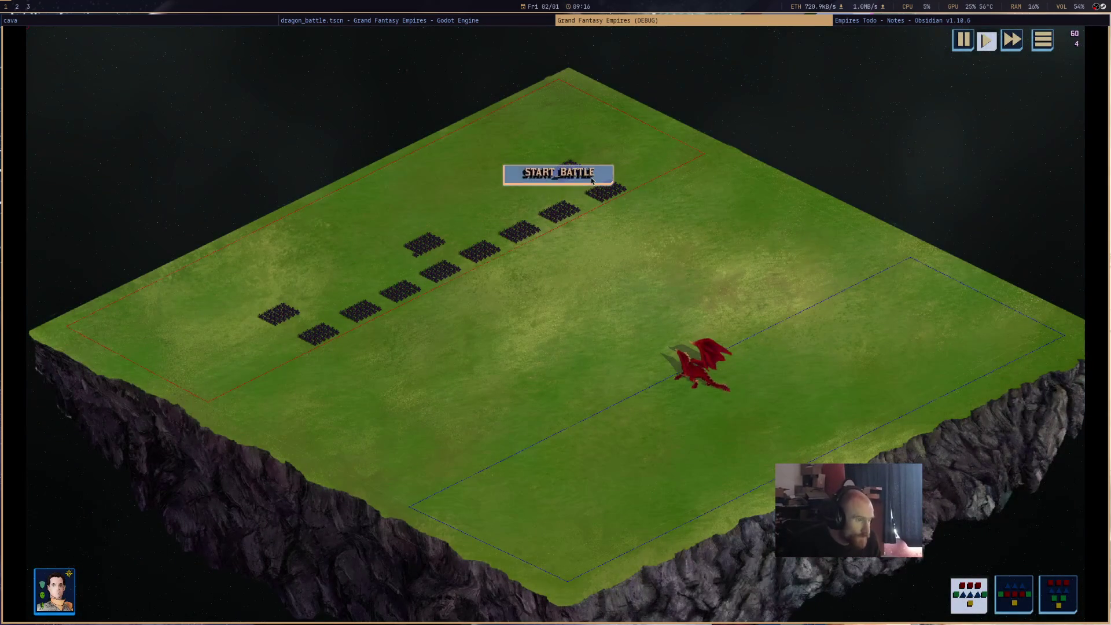
pyautogui.click(590, 180)
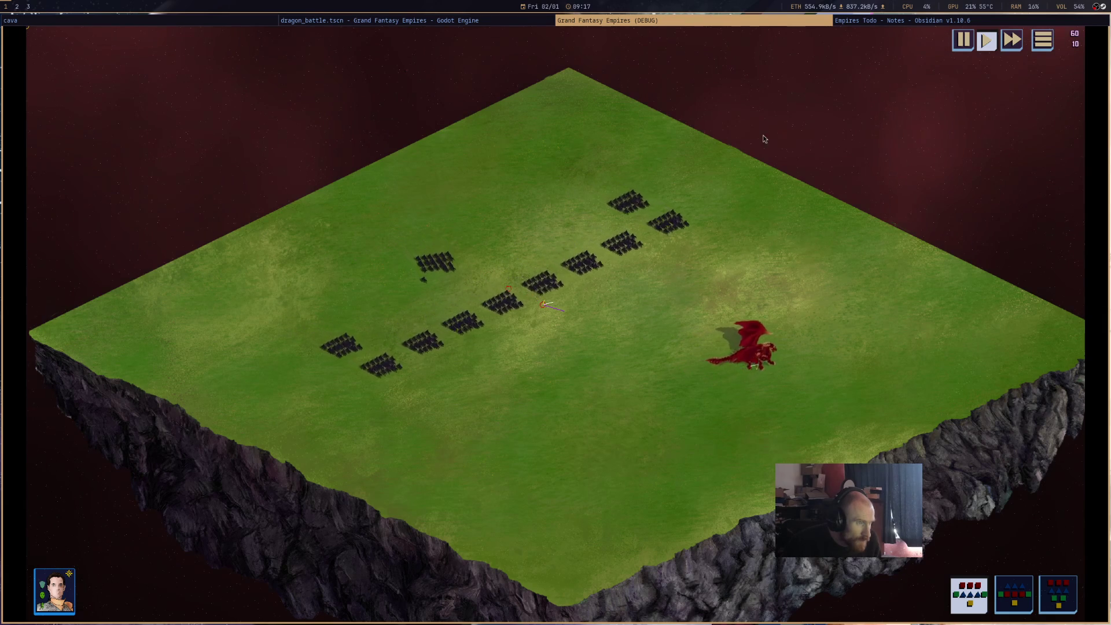
pyautogui.middleClick(800, 24)
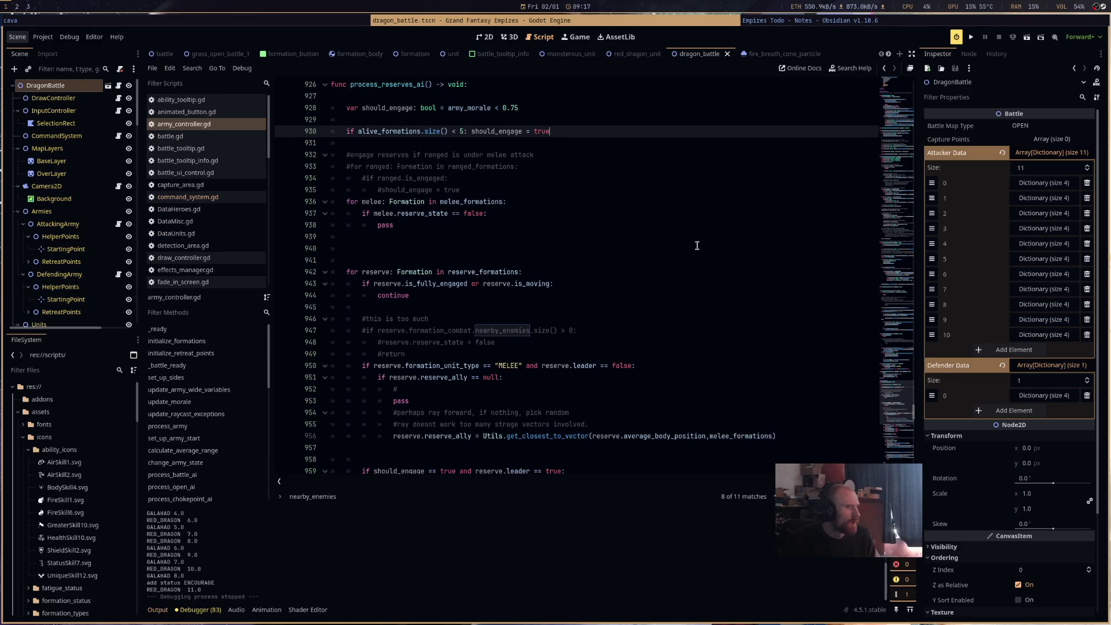
# Highlight the uses of should_engage and begin an 'if' clause at the end of line 960.
pyautogui.click(379, 114)
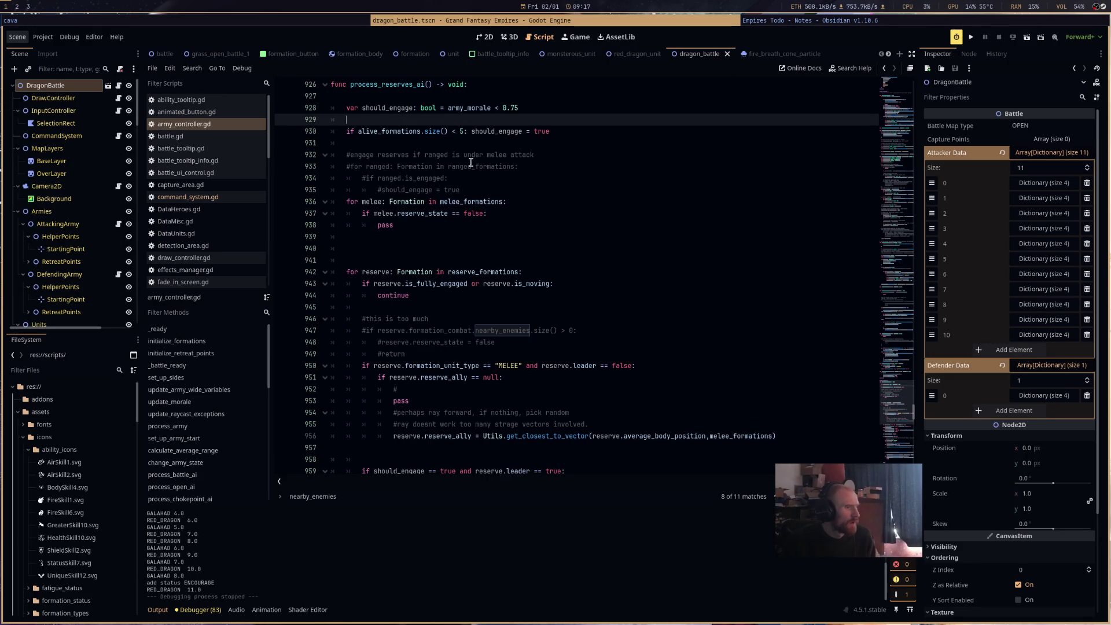
pyautogui.doubleClick(404, 111)
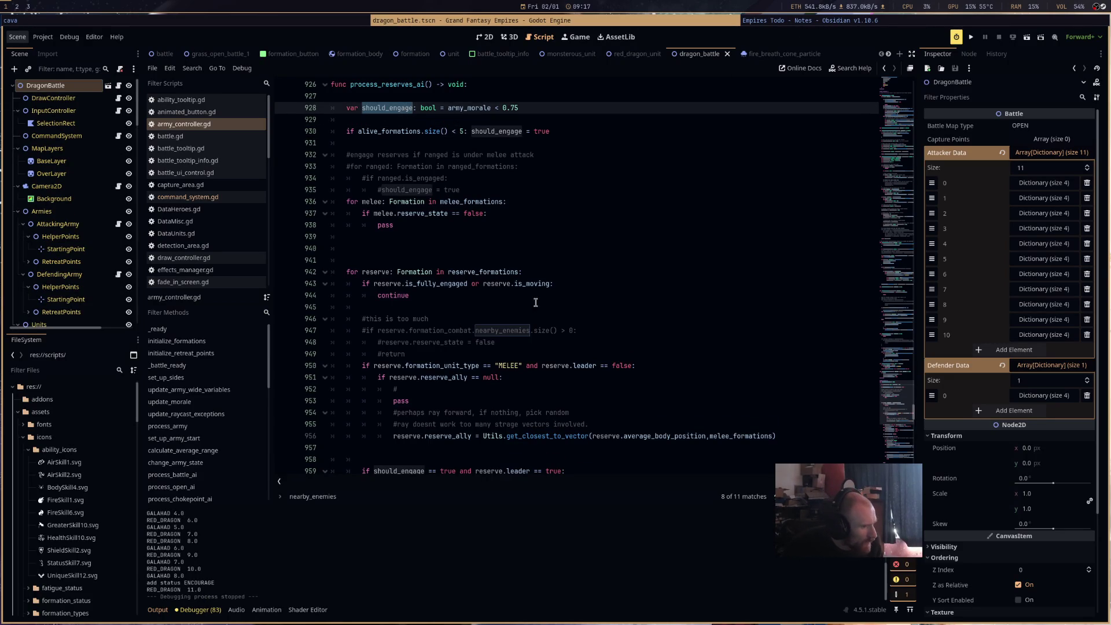
pyautogui.scroll(-5, 538, 313)
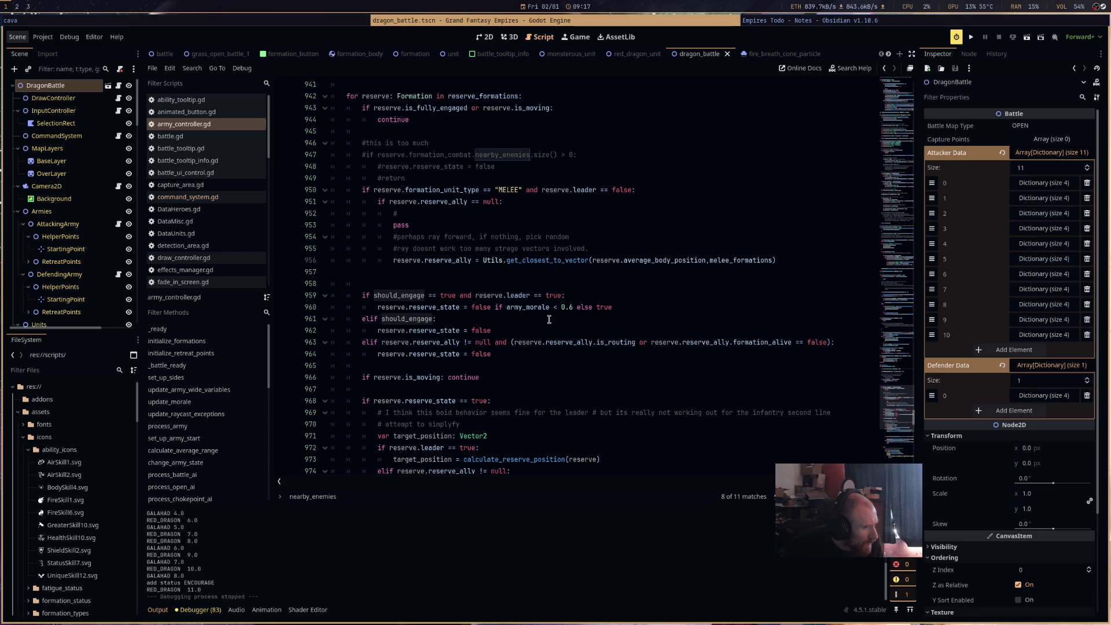
pyautogui.click(676, 308)
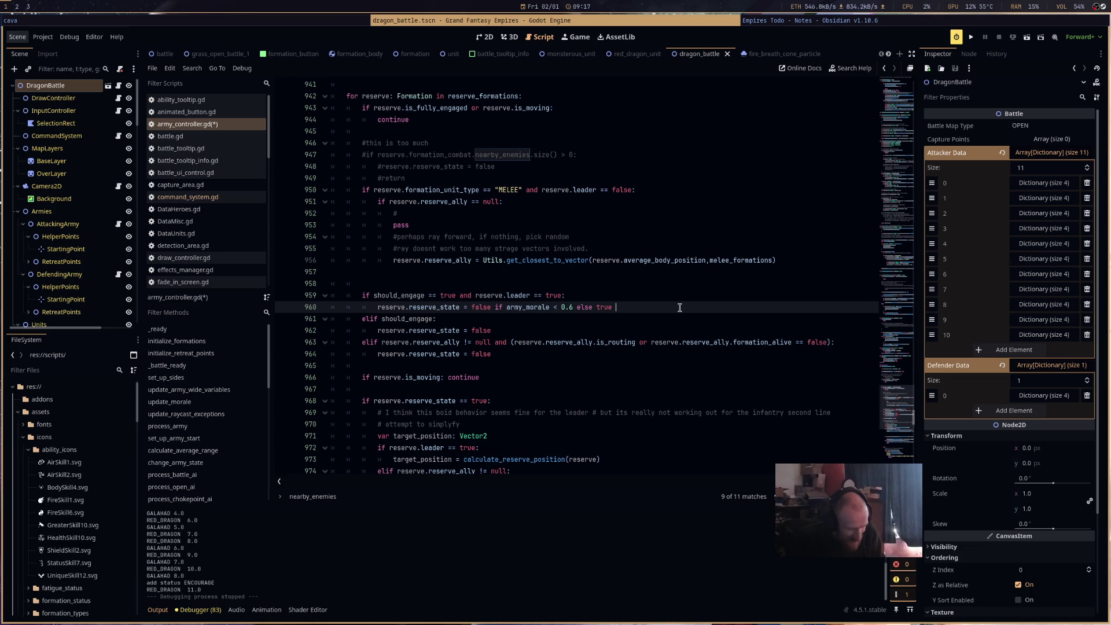
pyautogui.write('if')
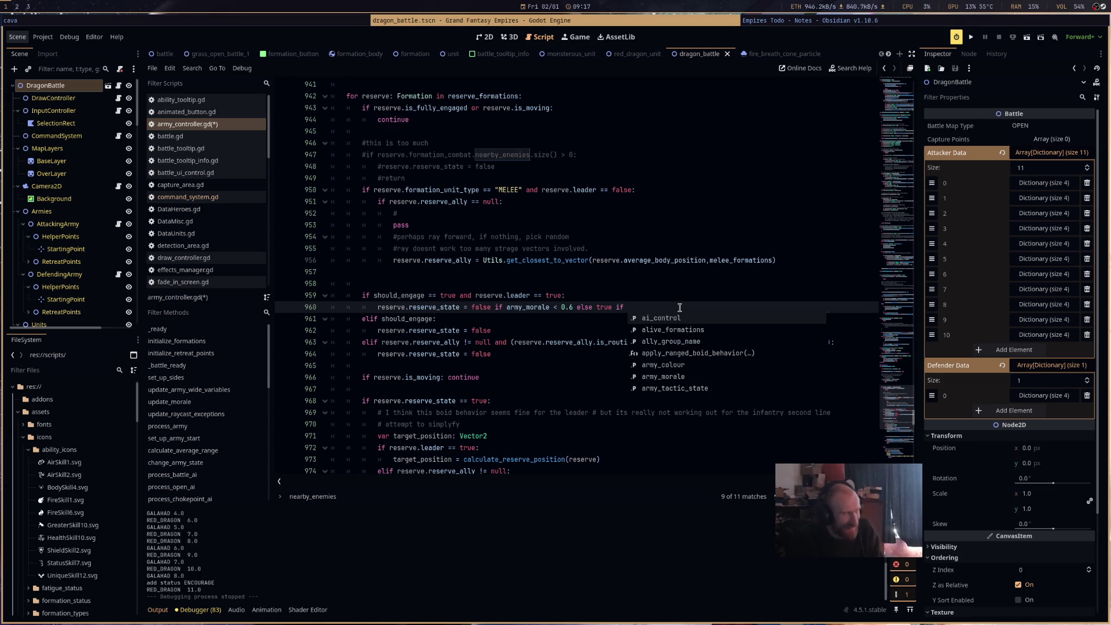
# Finish line 960 with 'alive_formations.size() < 5' and remove the stray colon.
pyautogui.scroll(5, 671, 307)
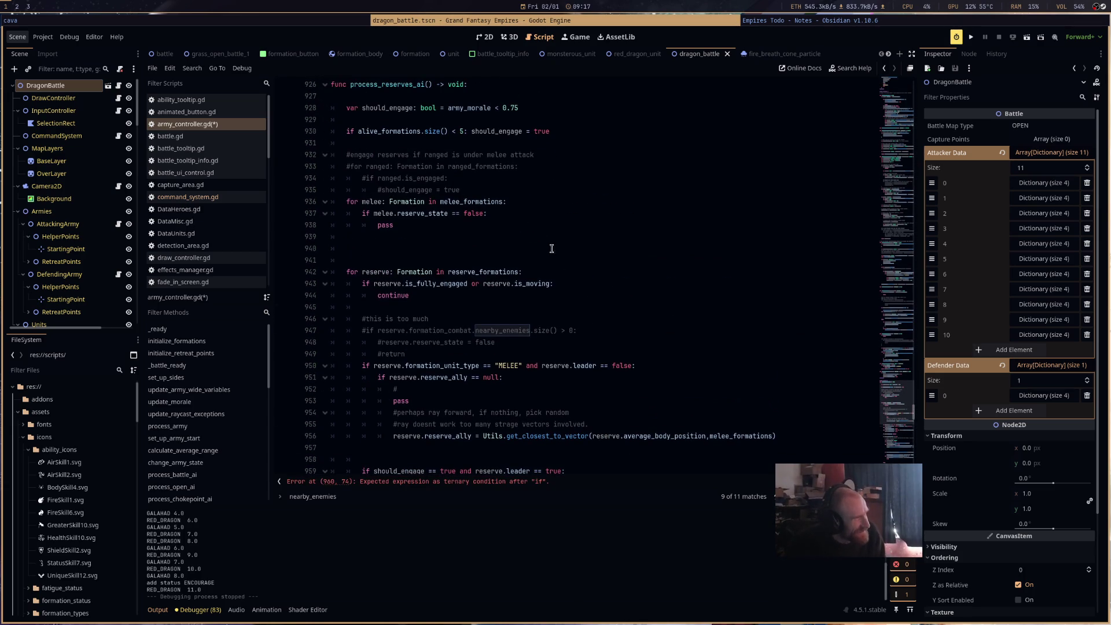
pyautogui.moveTo(502, 130)
pyautogui.mouseDown()
pyautogui.moveTo(501, 154)
pyautogui.moveTo(355, 131)
pyautogui.mouseUp()
pyautogui.click(501, 154)
pyautogui.scroll(-4, 652, 322)
pyautogui.click(657, 342)
pyautogui.write('alive_formations.size() < 5: else false')
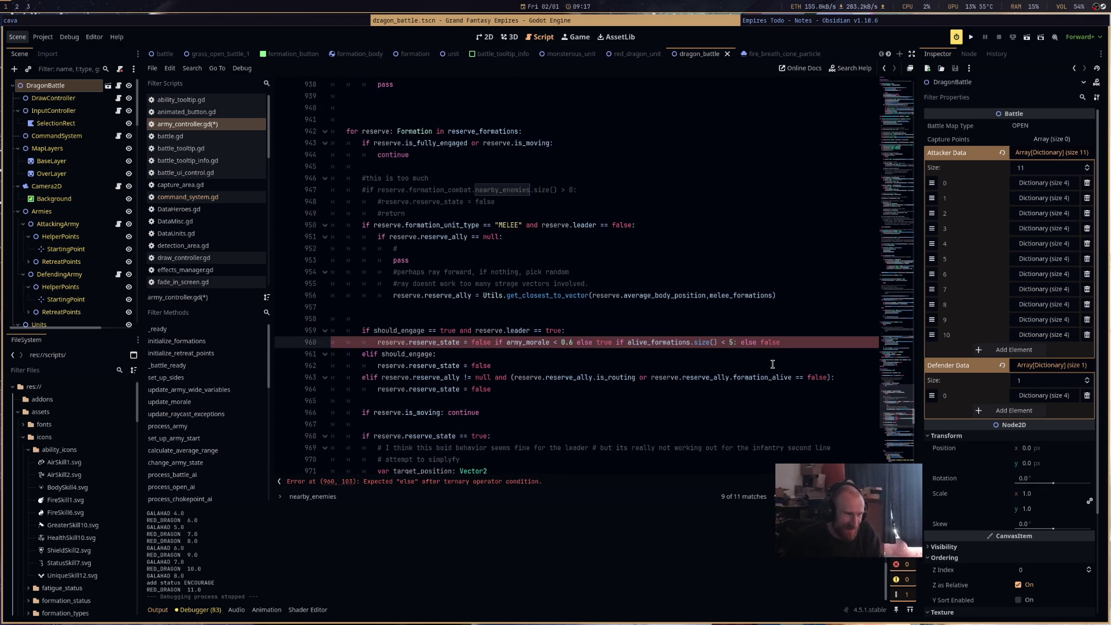
pyautogui.click(735, 342)
pyautogui.press('BackSpace')
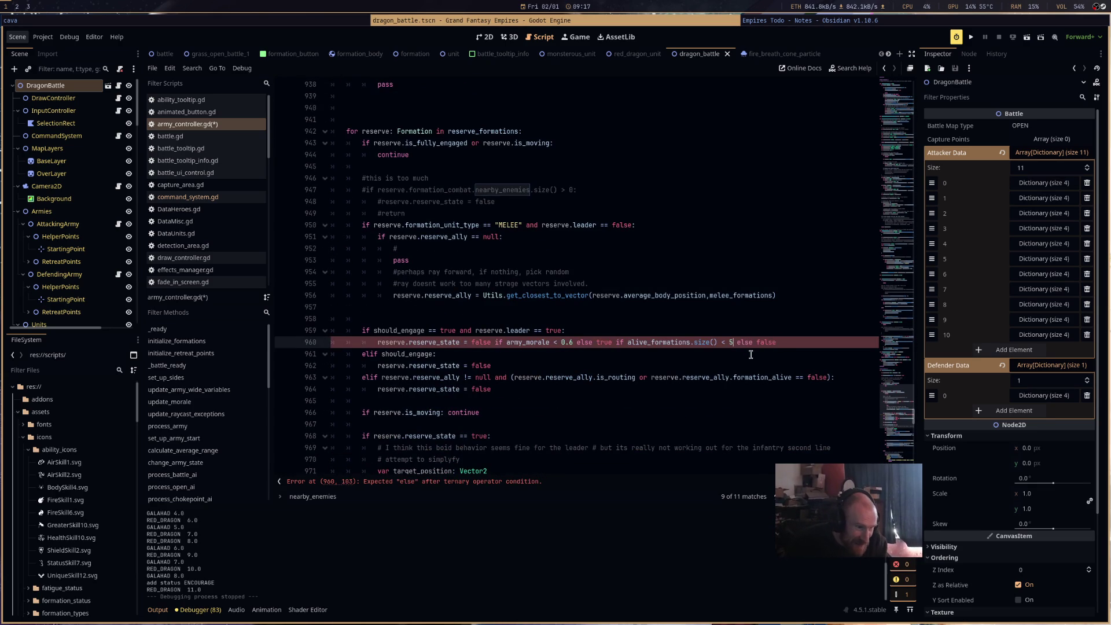
# Save army_controller.gd and review the chained conditions on line 960.
pyautogui.press('Down')
pyautogui.hotkey('ctrl', 's')
pyautogui.moveTo(490, 342); pyautogui.dragTo(776, 342)
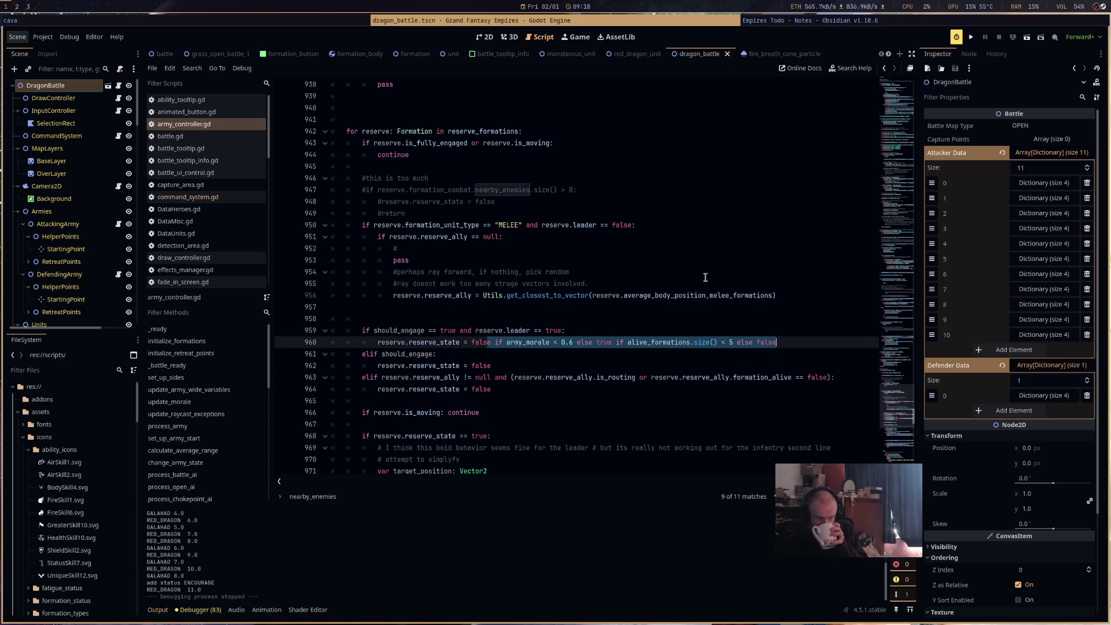
pyautogui.press('Down')
pyautogui.moveTo(801, 340); pyautogui.dragTo(490, 342)
pyautogui.click(659, 364)
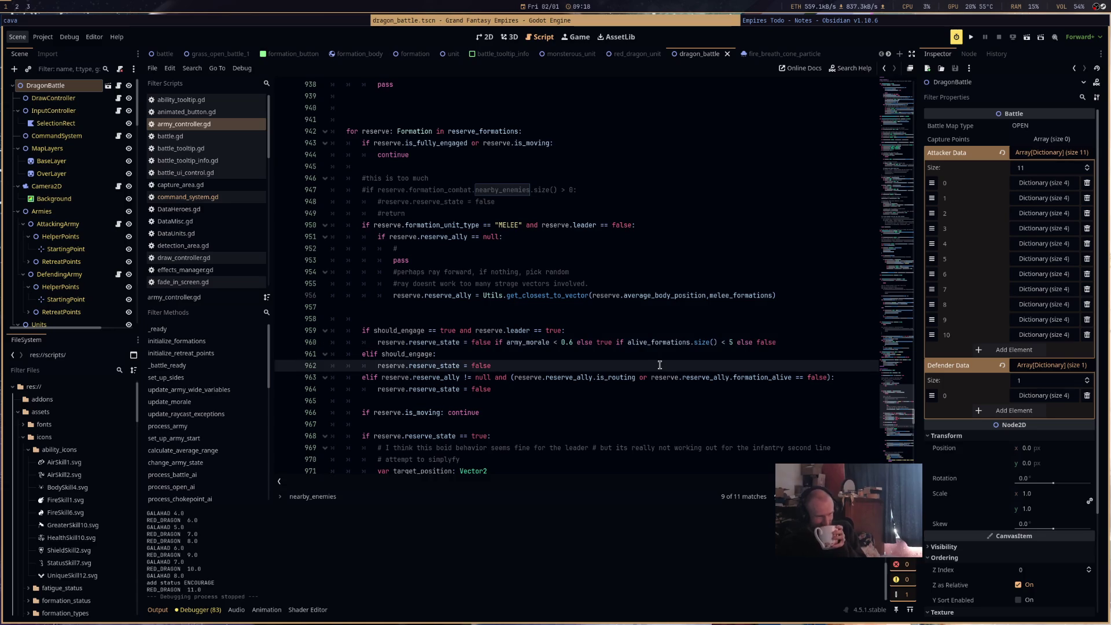
pyautogui.moveTo(694, 355)
pyautogui.mouseDown()
pyautogui.moveTo(496, 342)
pyautogui.moveTo(777, 342)
pyautogui.mouseUp()
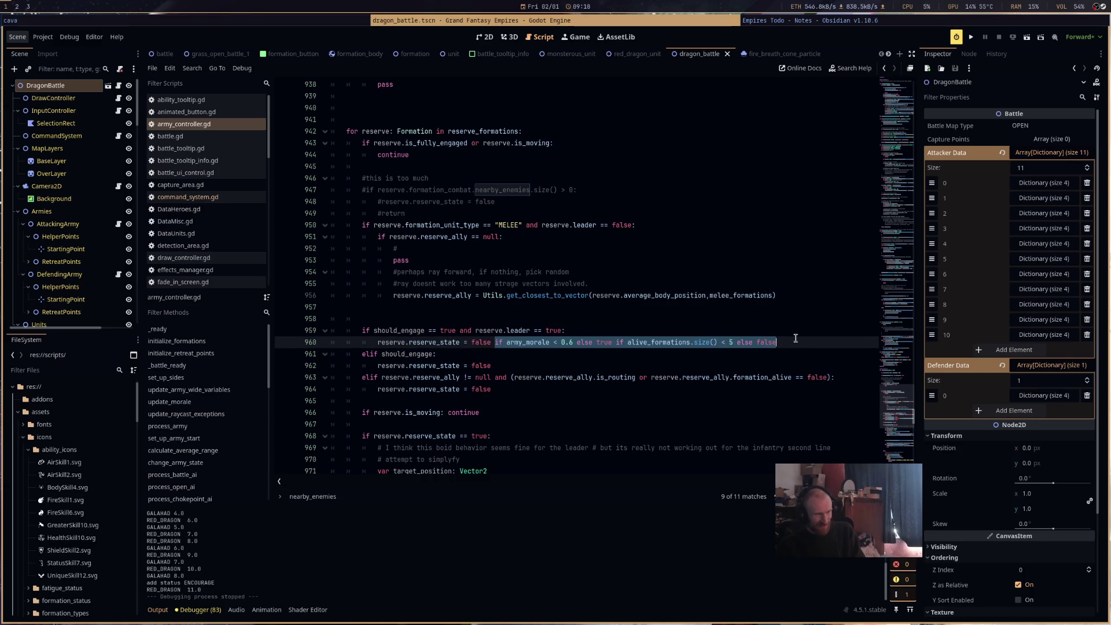
# Run the project, then the dragon battle scene, start the battle, and stop the game.
pyautogui.click(977, 41)
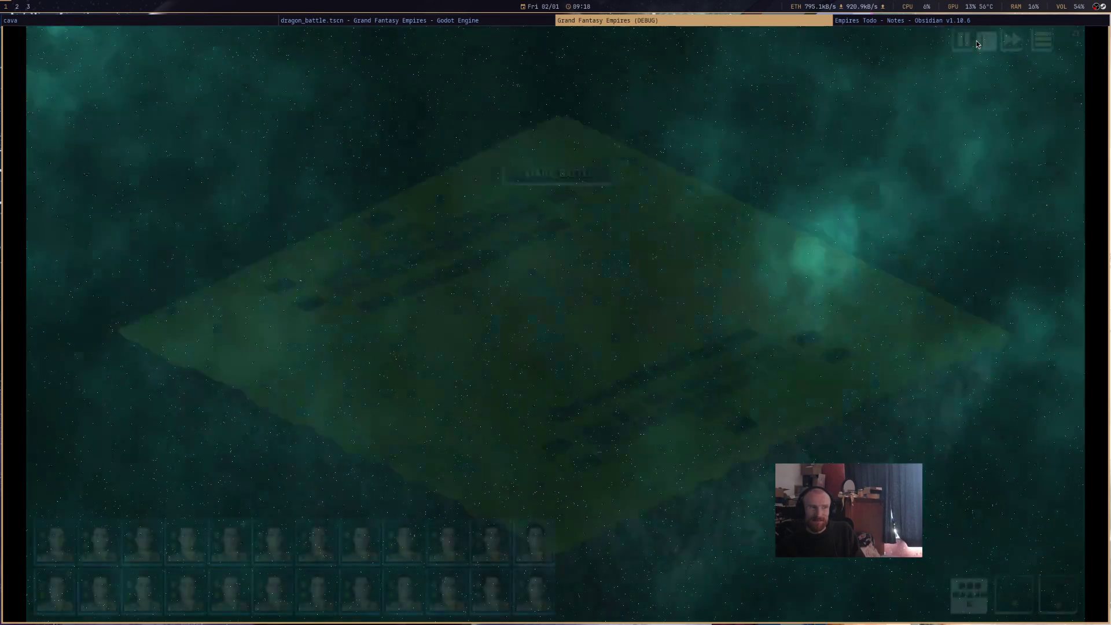
pyautogui.press('F8')
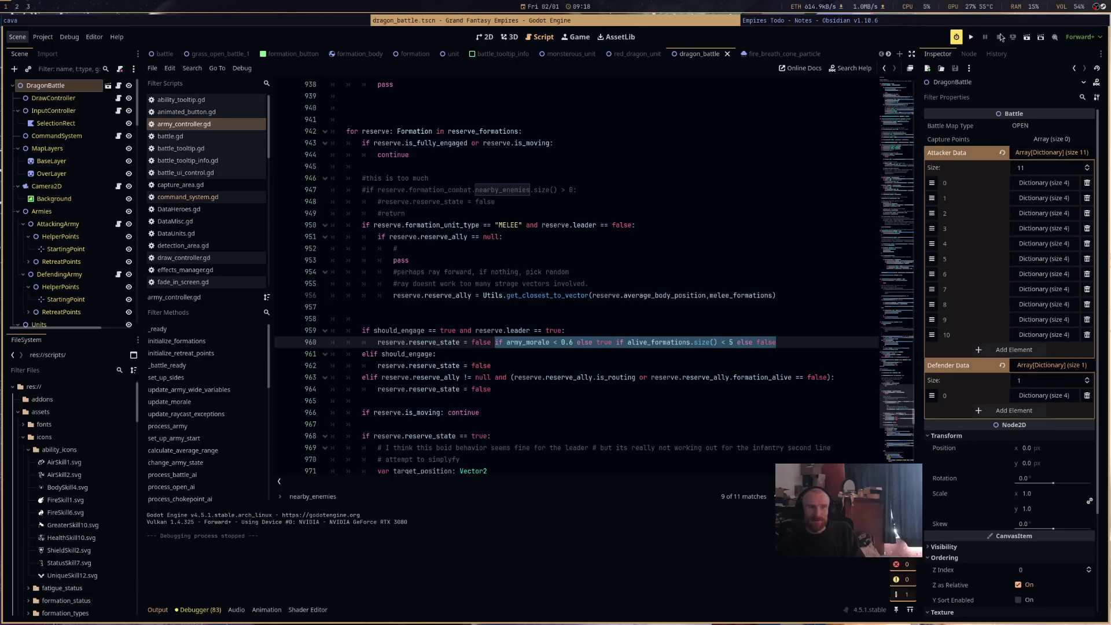
pyautogui.click(1027, 37)
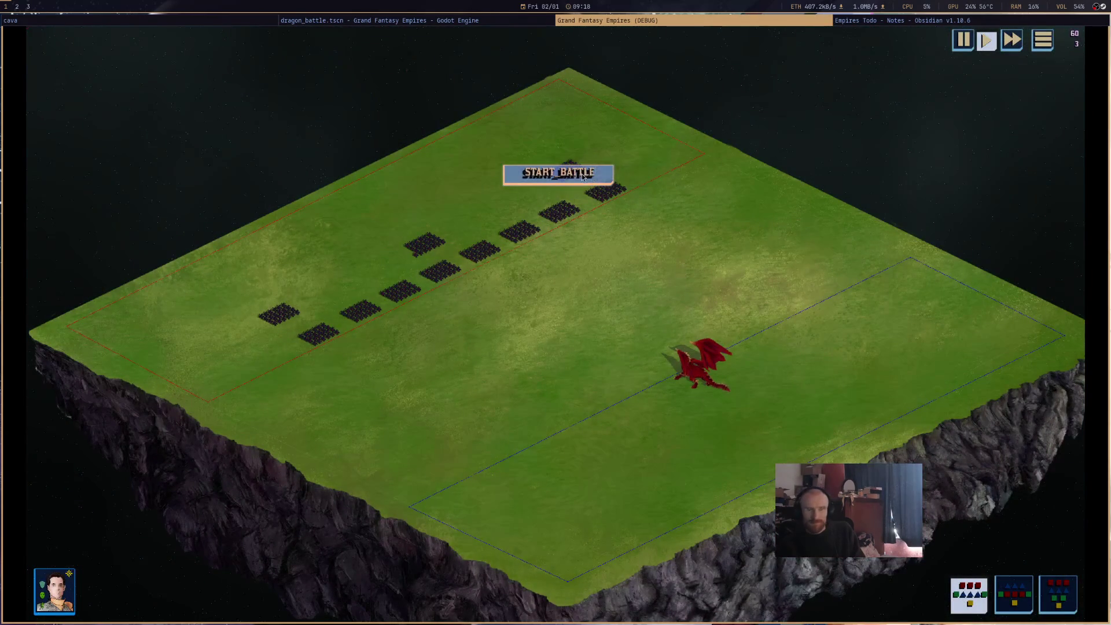
pyautogui.click(583, 176)
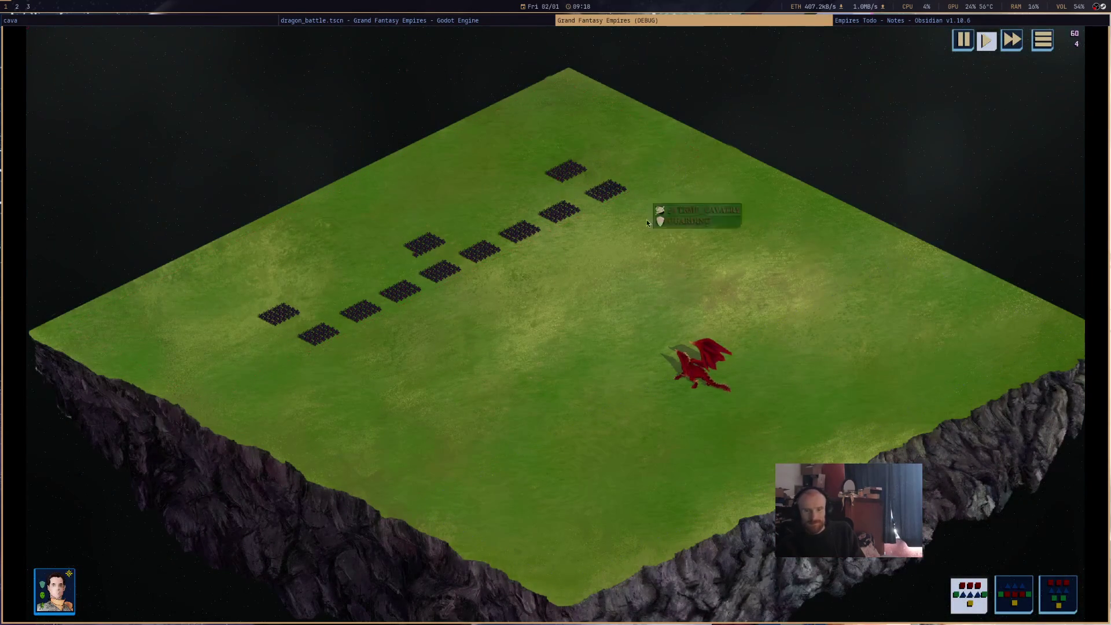
pyautogui.scroll(3, 781, 436)
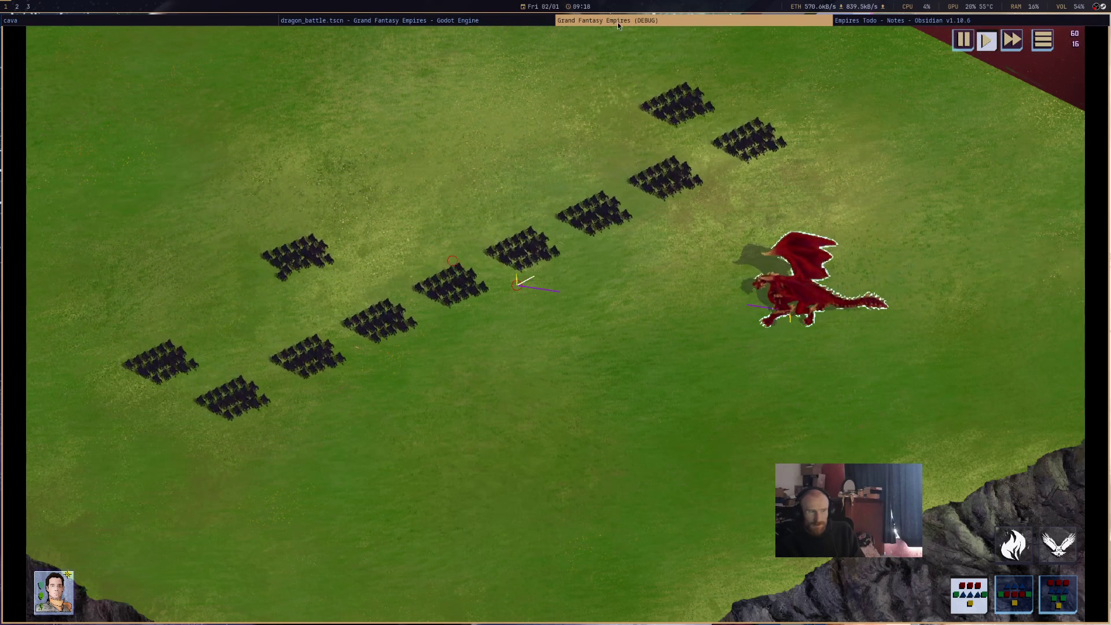
pyautogui.press('super+shift+q')
pyautogui.click(693, 366)
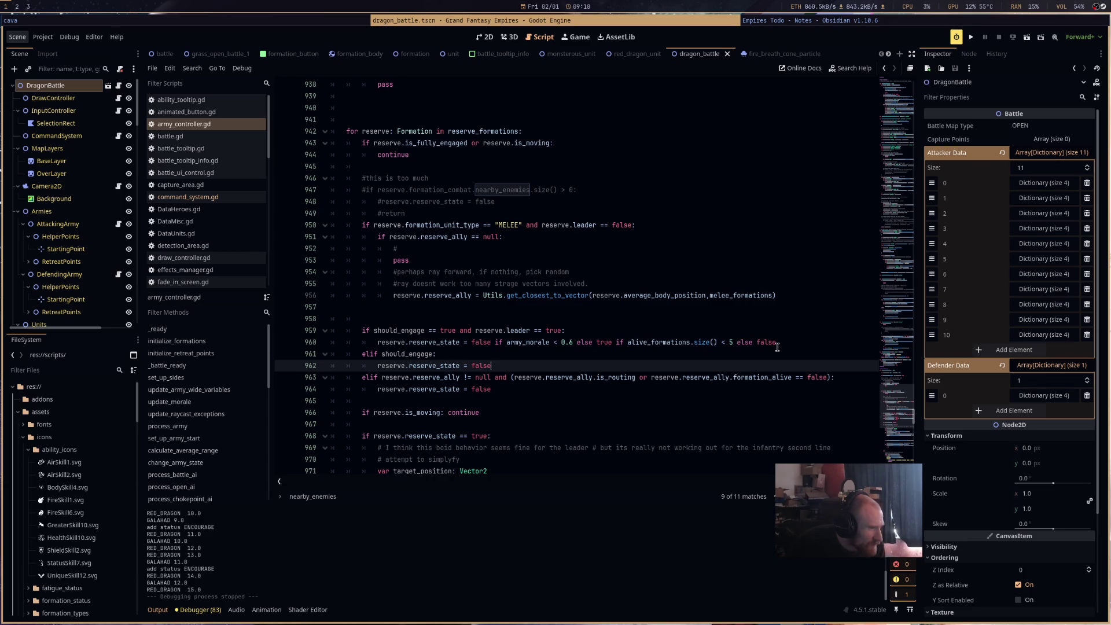
# Turn line 930 into an if block containing print("less alive") and save the script.
pyautogui.scroll(6, 777, 347)
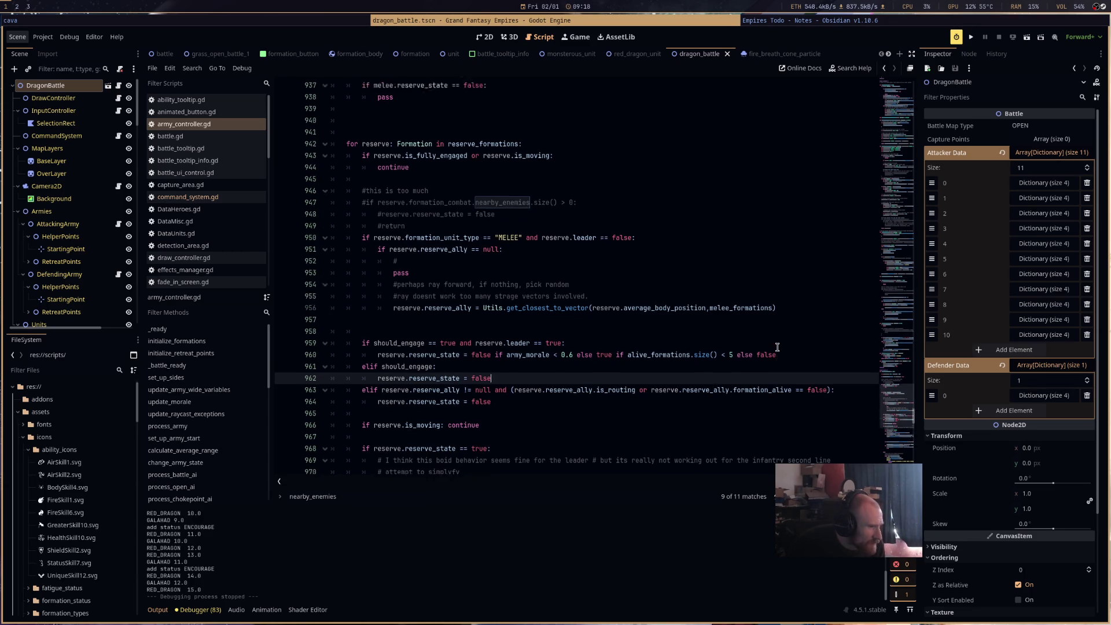
pyautogui.doubleClick(386, 177)
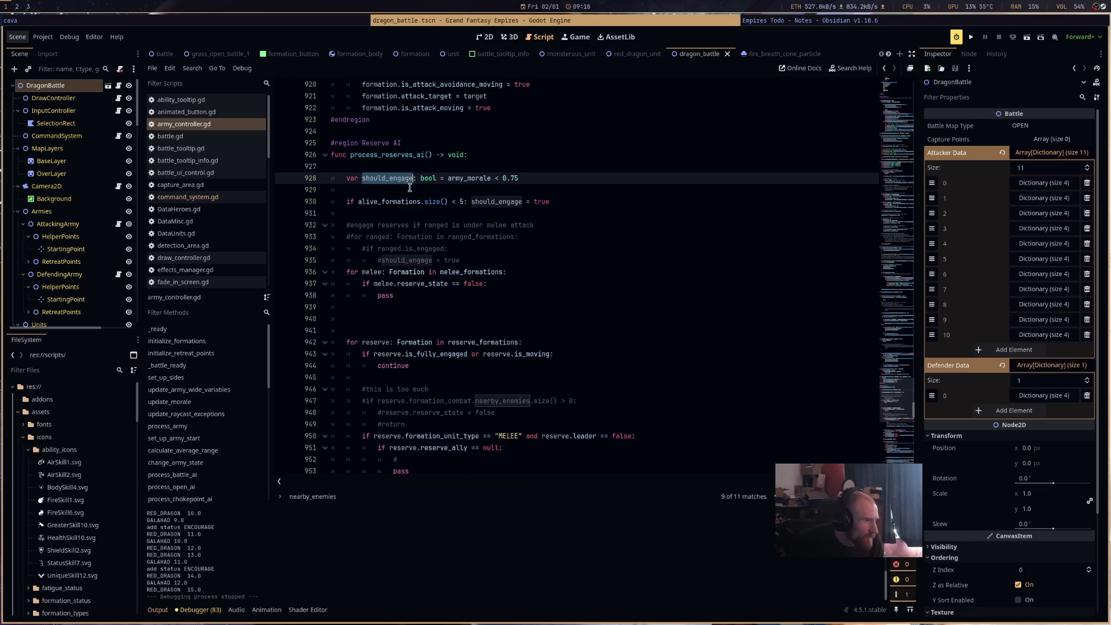
pyautogui.scroll(-2, 579, 318)
pyautogui.scroll(1, 631, 304)
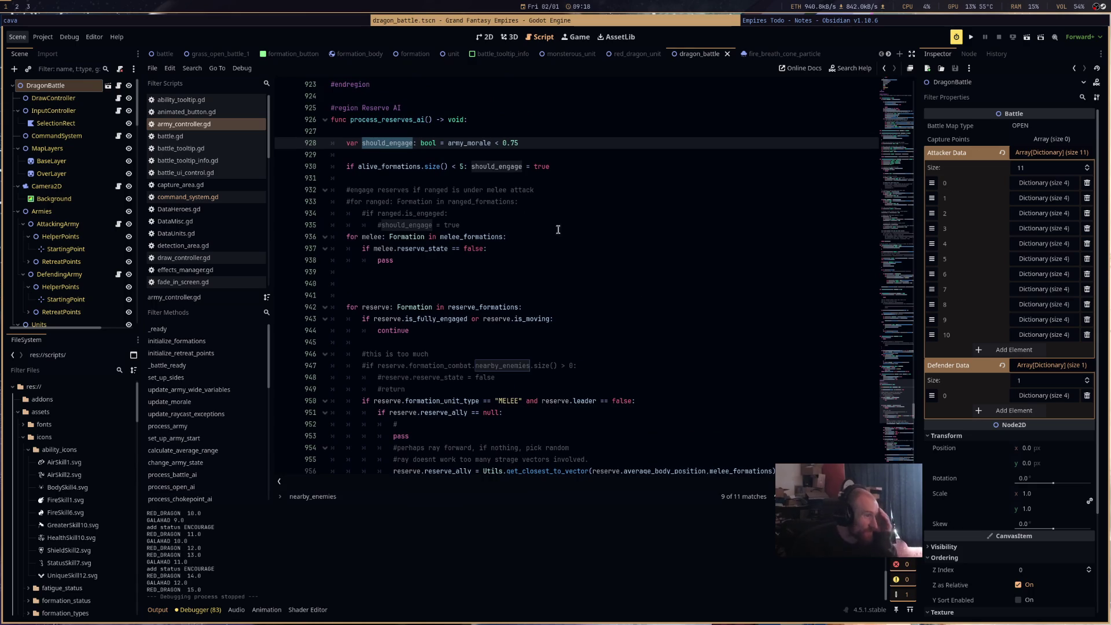
pyautogui.doubleClick(389, 167)
pyautogui.click(462, 168)
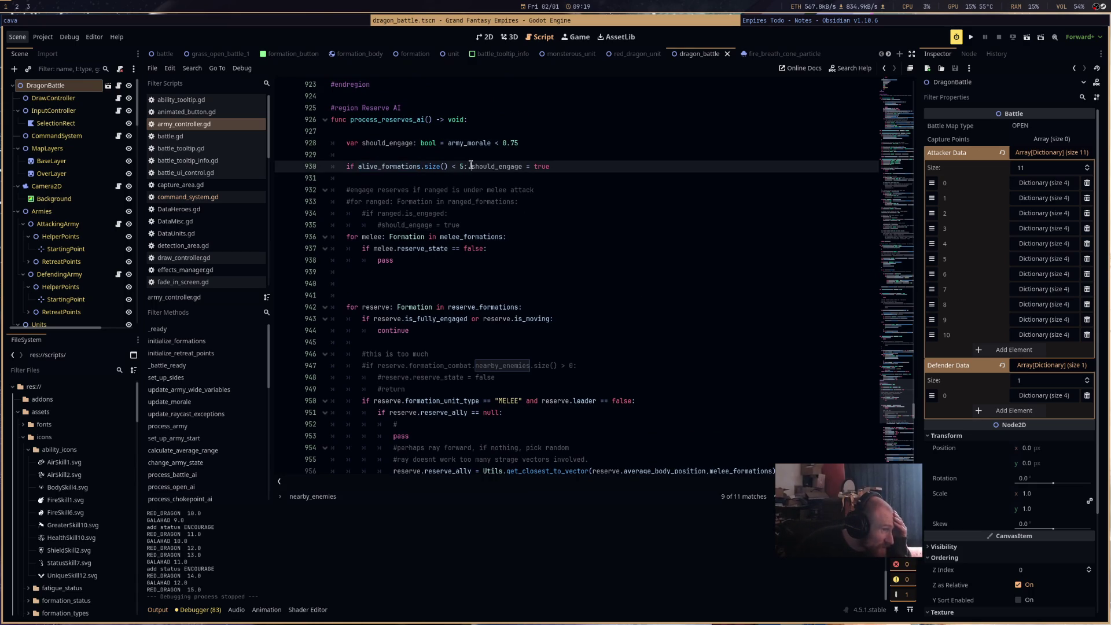
pyautogui.press('Return')
pyautogui.hotkey('ctrl', 'shift', 'Return')
pyautogui.write('print("')
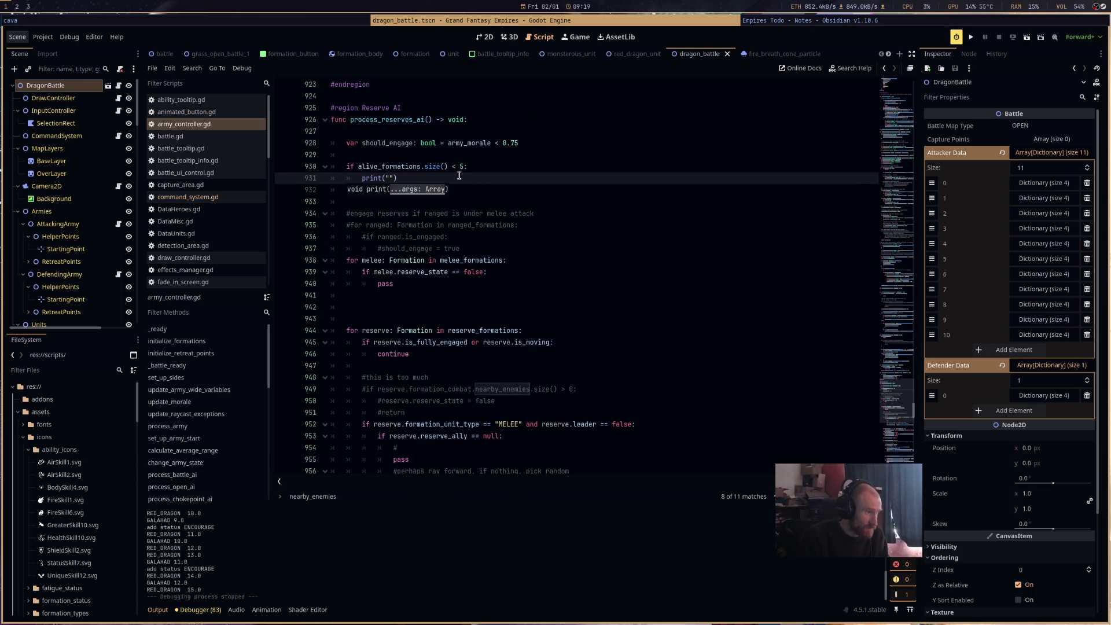
pyautogui.write('"')
pyautogui.write('less alive')
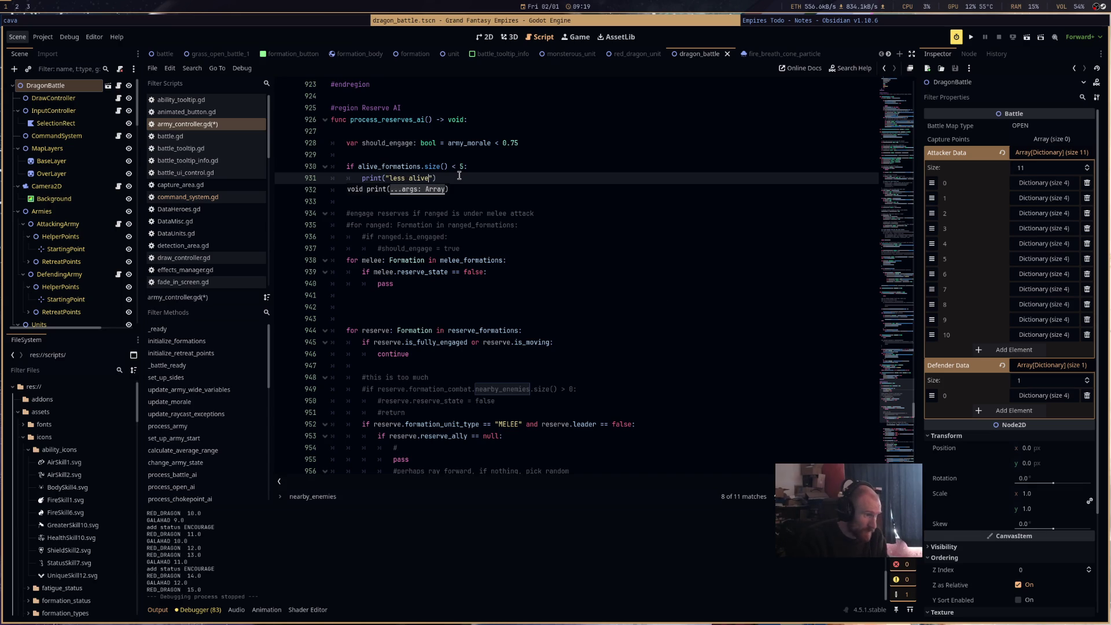
pyautogui.hotkey('ctrl', 's')
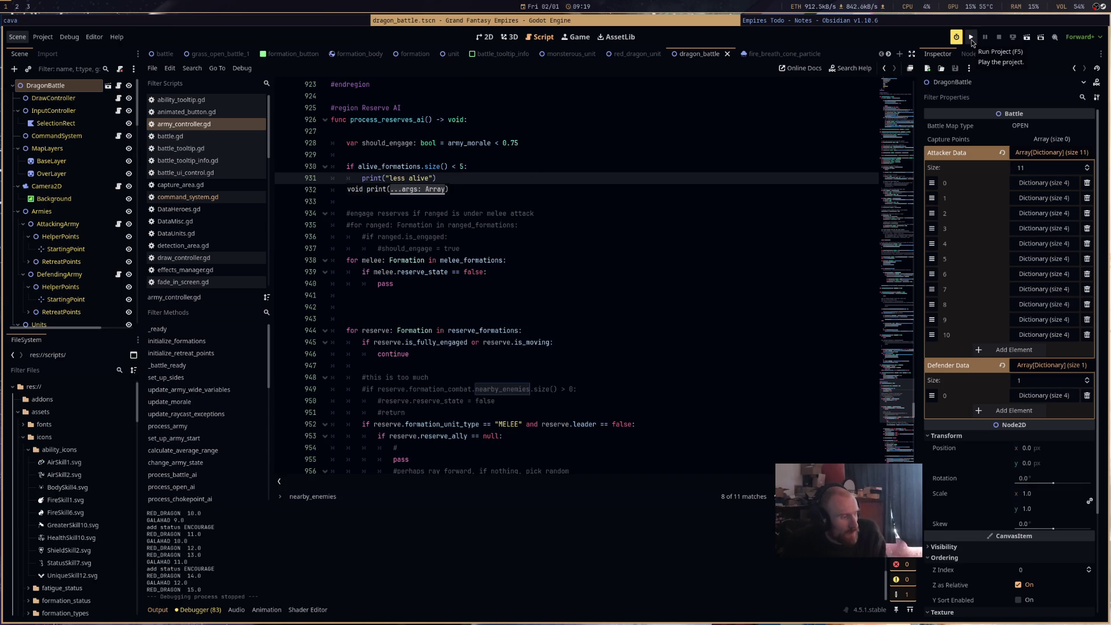
# Run the project, stop and relaunch it, then switch between game and editor to watch Output.
pyautogui.click(971, 40)
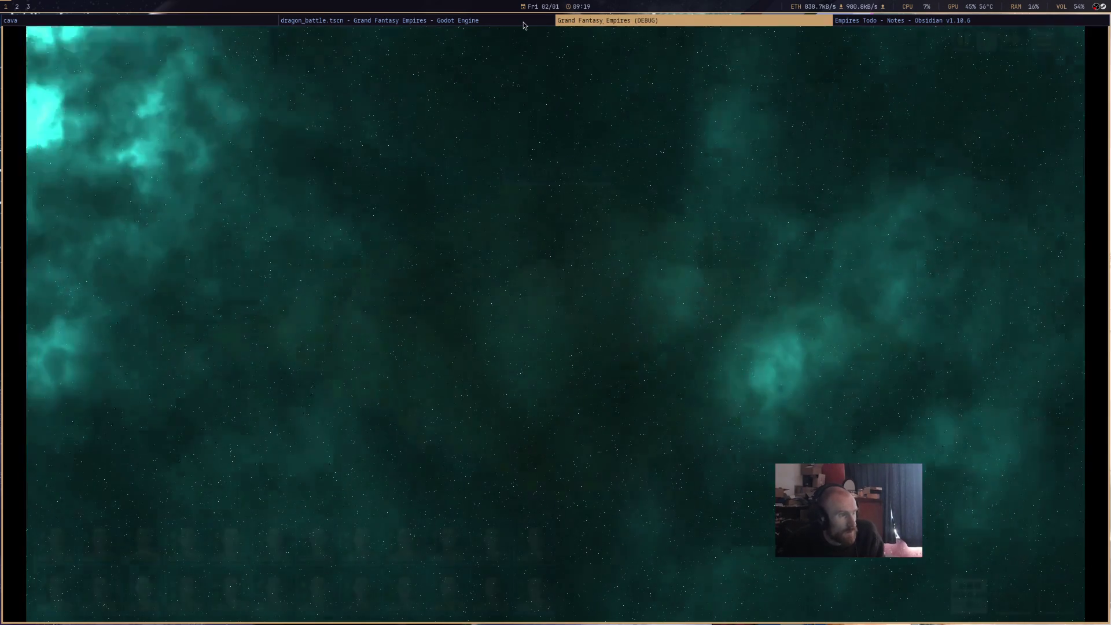
pyautogui.press('F8')
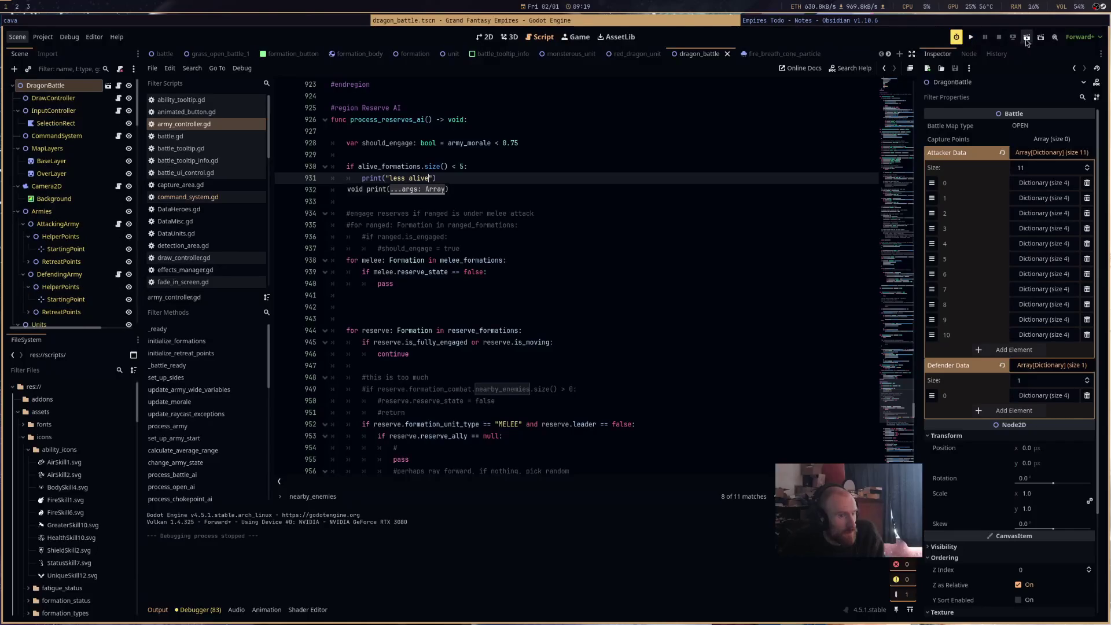
pyautogui.click(1025, 40)
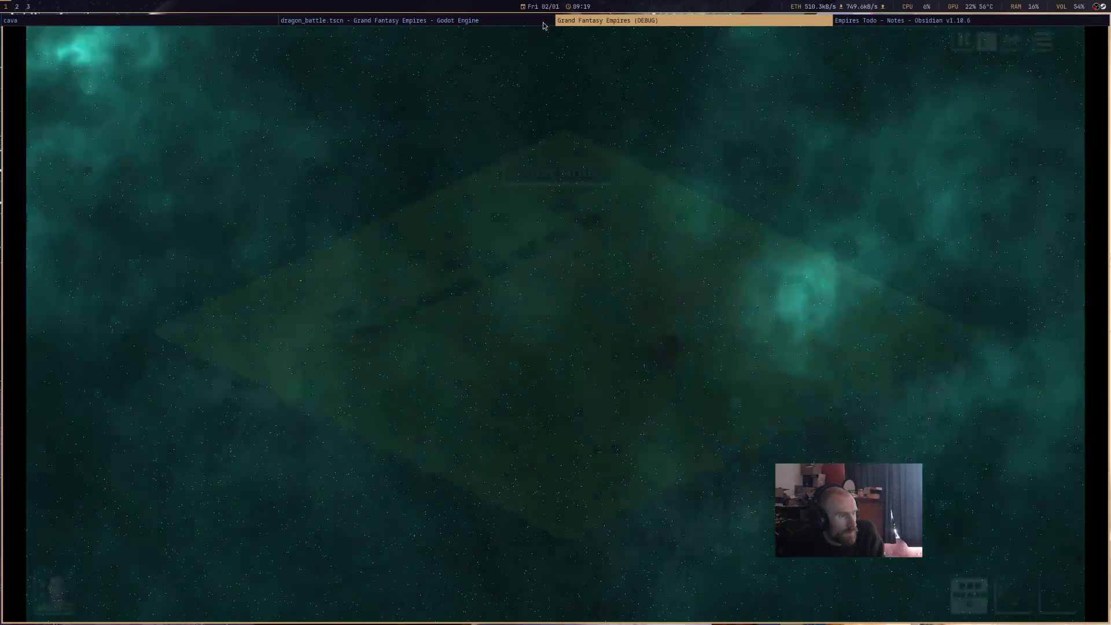
pyautogui.click(542, 22)
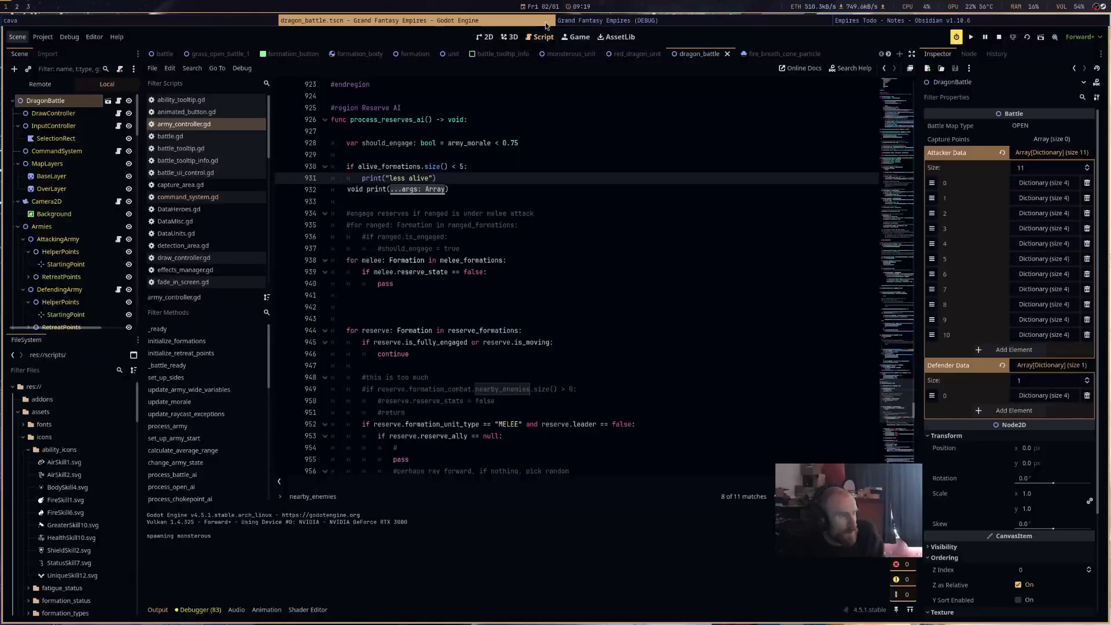
pyautogui.click(593, 21)
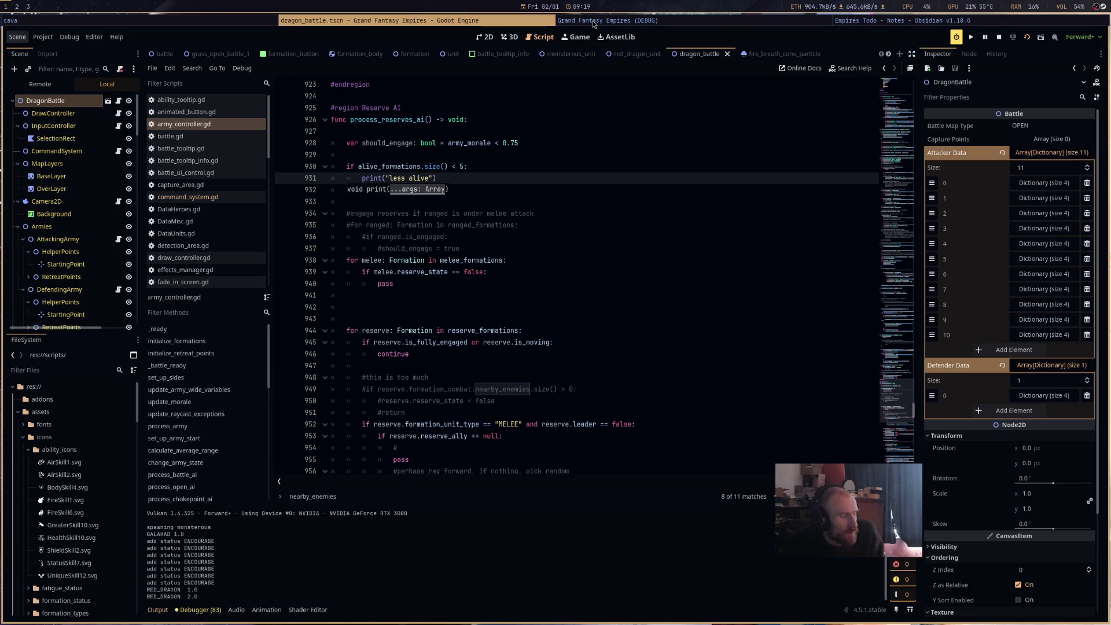
# Stop the running game and select the "MELEE" case line in the reserve unit-type match.
pyautogui.click(1000, 39)
pyautogui.scroll(-3, 535, 248)
pyautogui.scroll(-1, 535, 247)
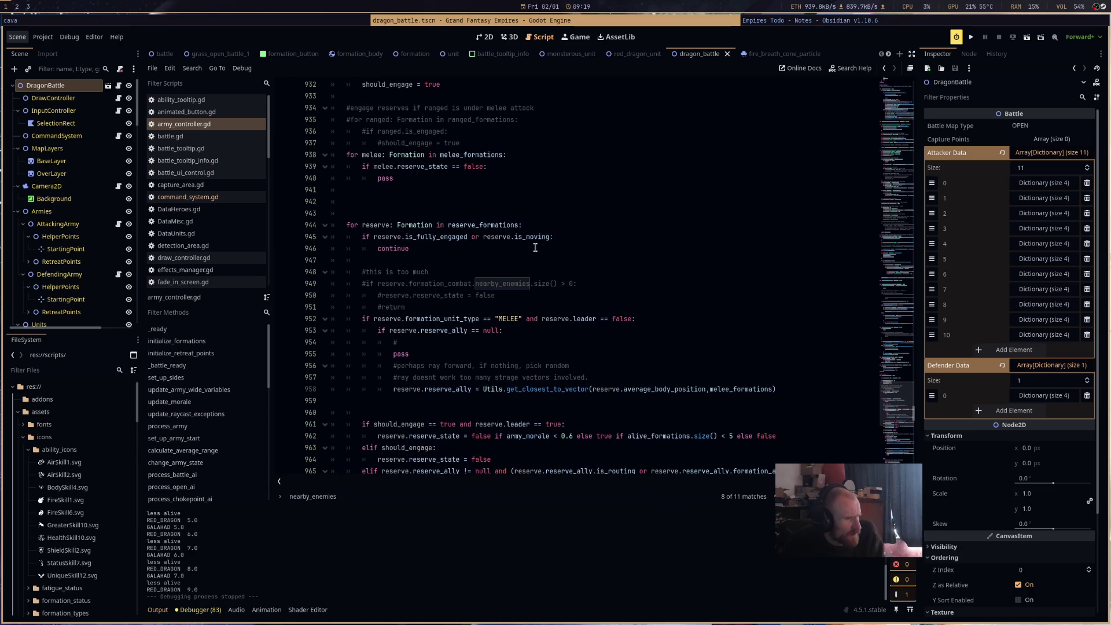
pyautogui.scroll(-2, 536, 248)
pyautogui.scroll(-5, 535, 248)
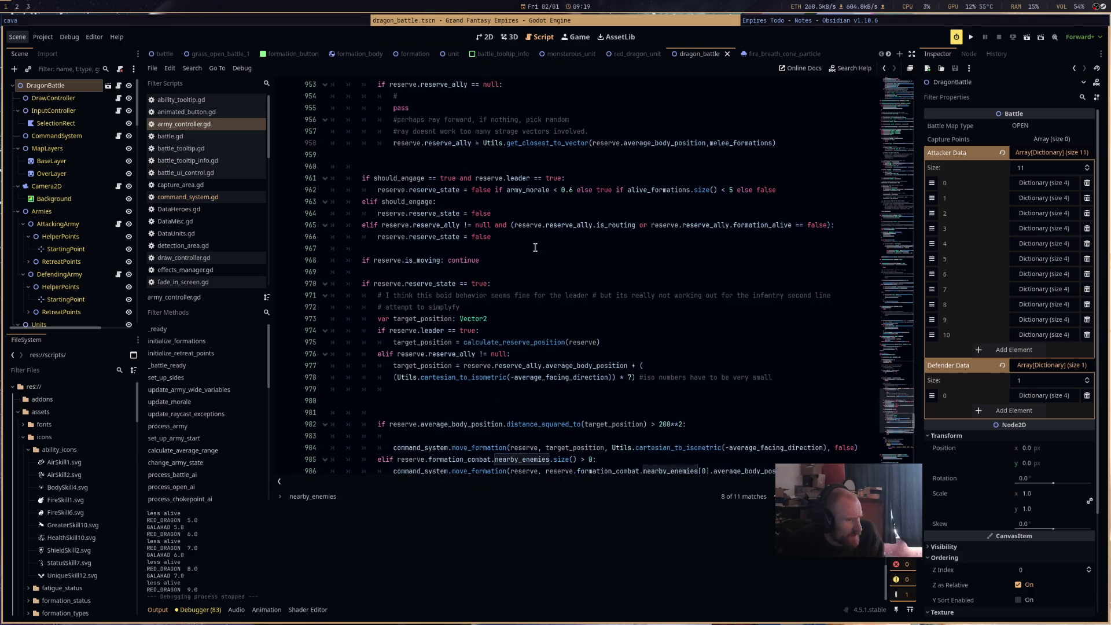
pyautogui.scroll(-2, 535, 247)
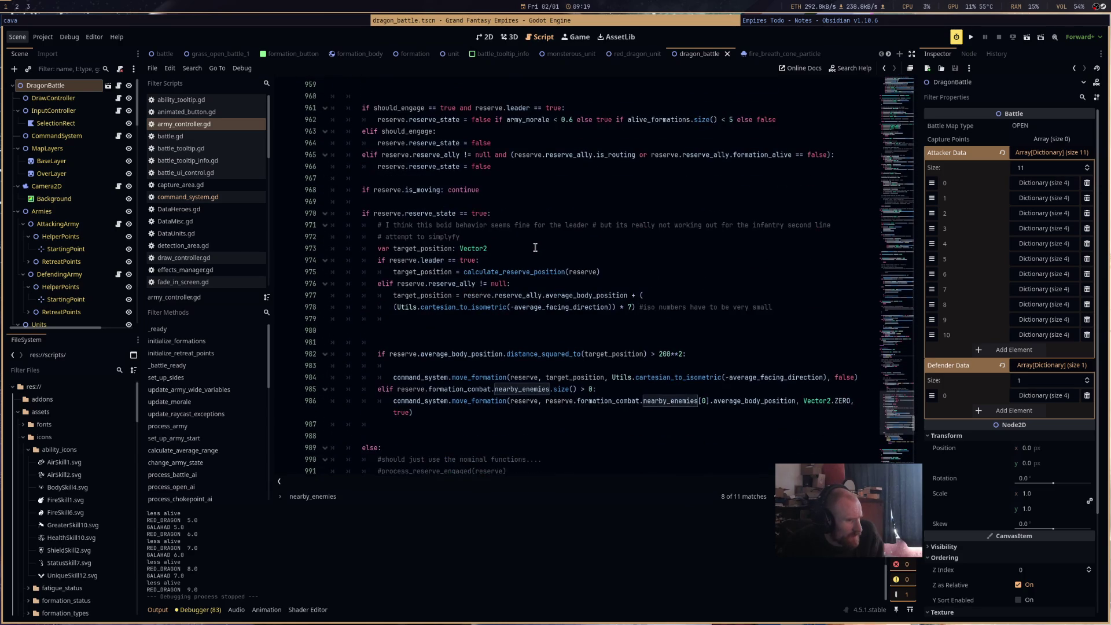
pyautogui.scroll(-6, 535, 247)
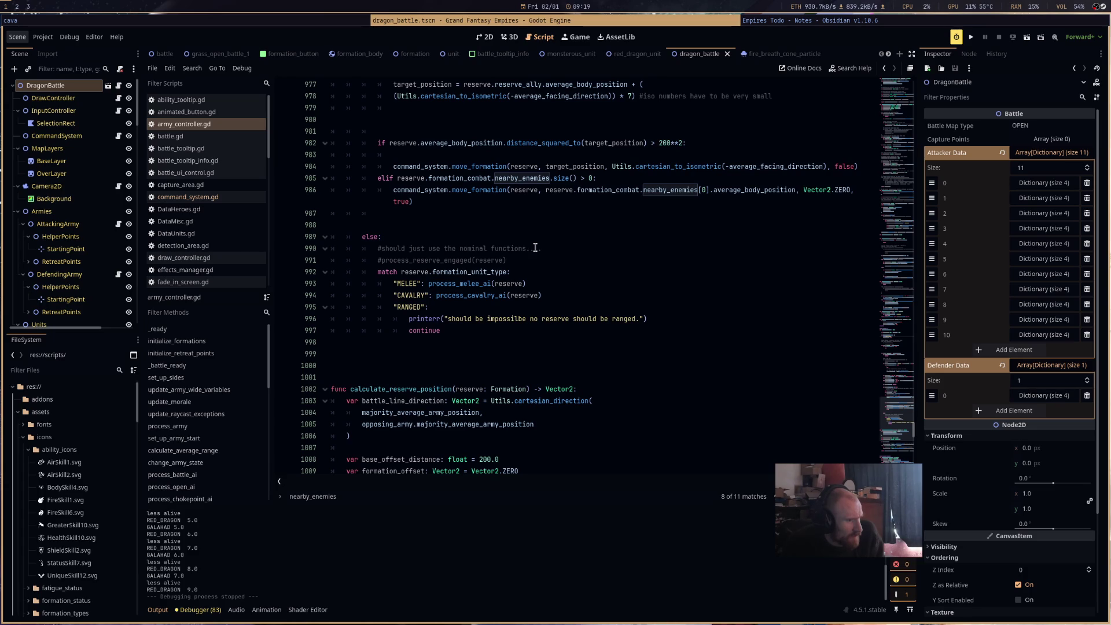
pyautogui.moveTo(538, 284); pyautogui.dragTo(387, 287)
pyautogui.hotkey('ctrl', 'c')
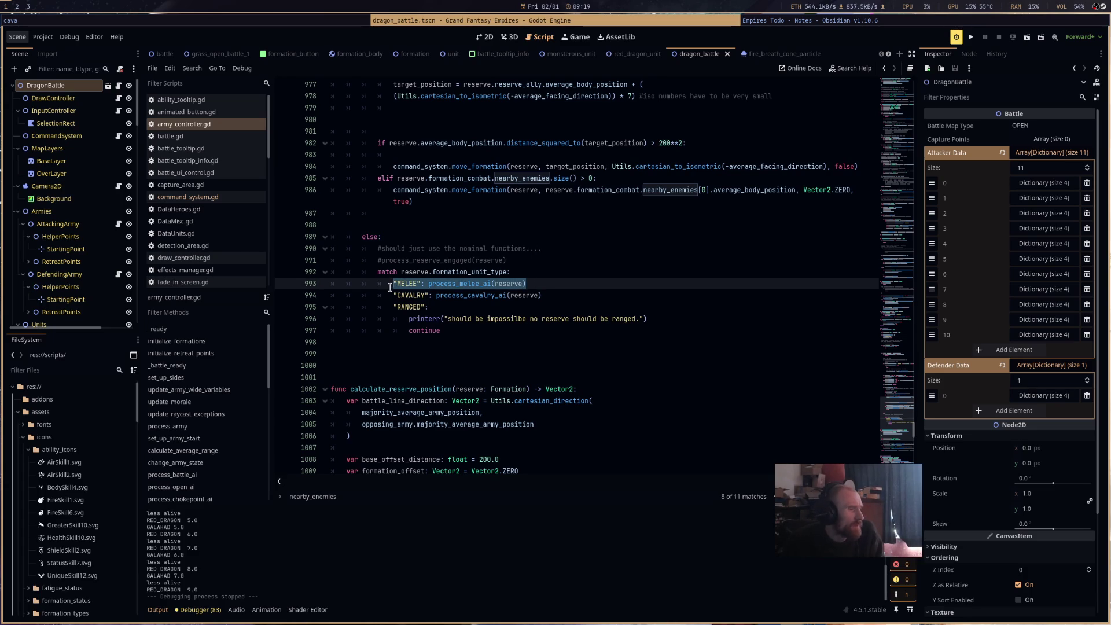
# Paste the MELEE case after RANGED, rename it to MONSTEROUS, and save.
pyautogui.click(514, 337)
pyautogui.press('Tab')
pyautogui.press('Tab')
pyautogui.press('Tab')
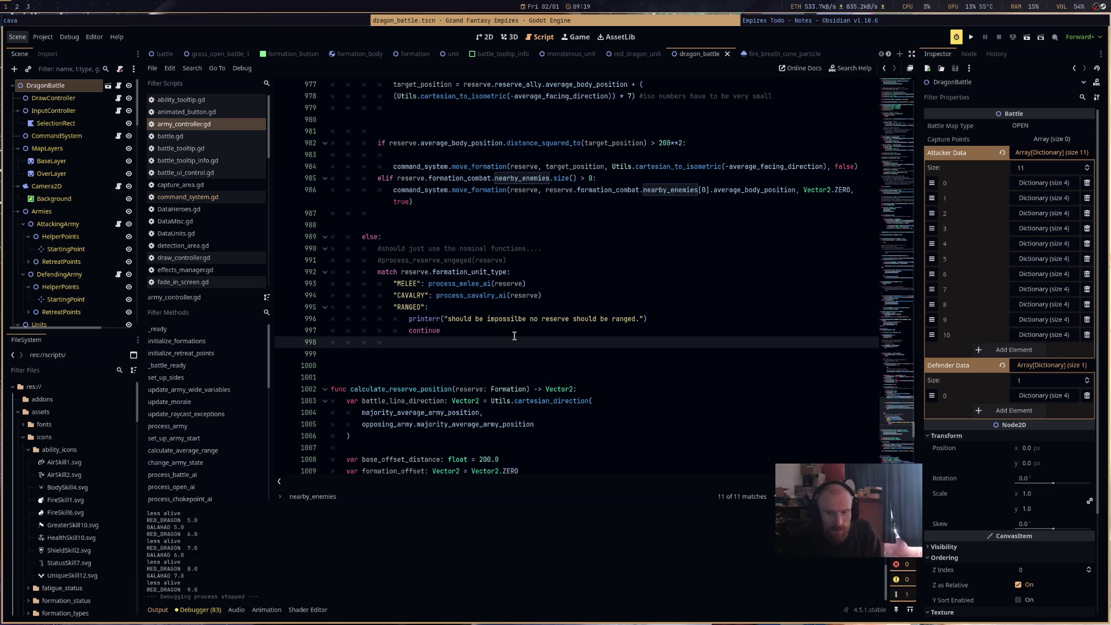
pyautogui.hotkey('ctrl', 'v')
pyautogui.doubleClick(407, 342)
pyautogui.write('MONSTEROUS')
pyautogui.hotkey('ctrl', 's')
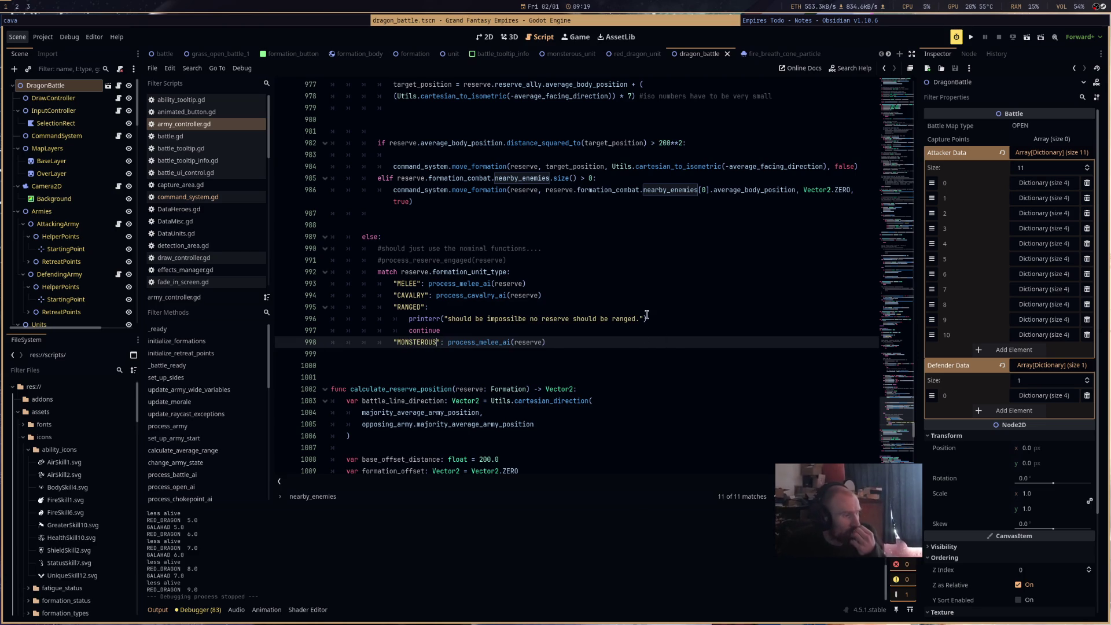
pyautogui.click(1032, 42)
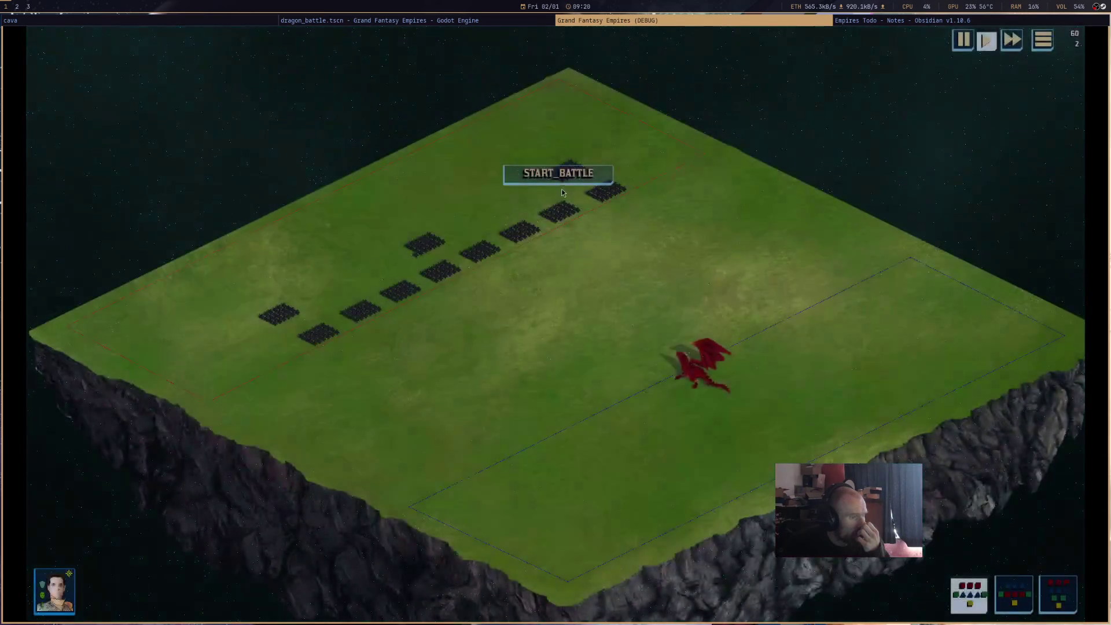
pyautogui.click(559, 182)
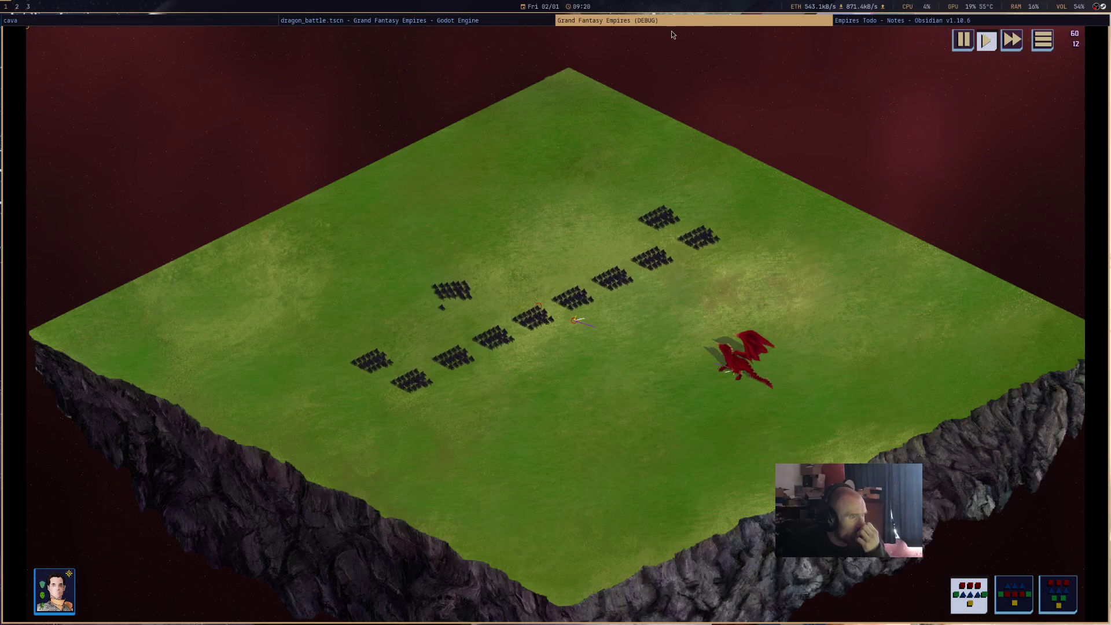
pyautogui.press('super+shift+q')
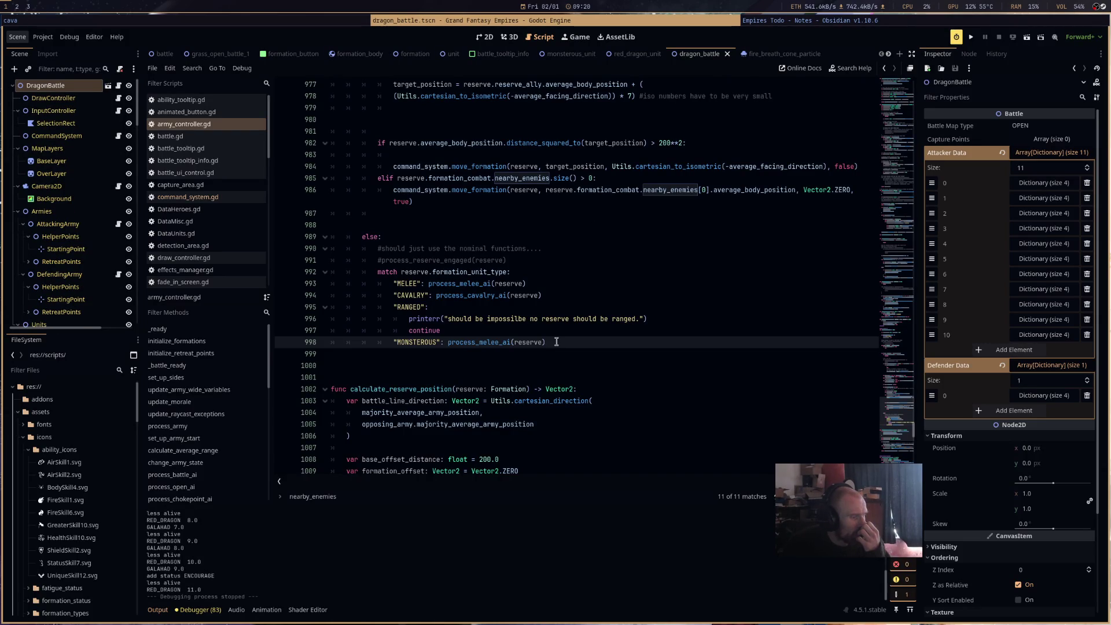
# Split the MONSTEROUS case onto its own lines and add print("monsterous attack") above process_melee_ai(reserve).
pyautogui.click(452, 342)
pyautogui.press('Return')
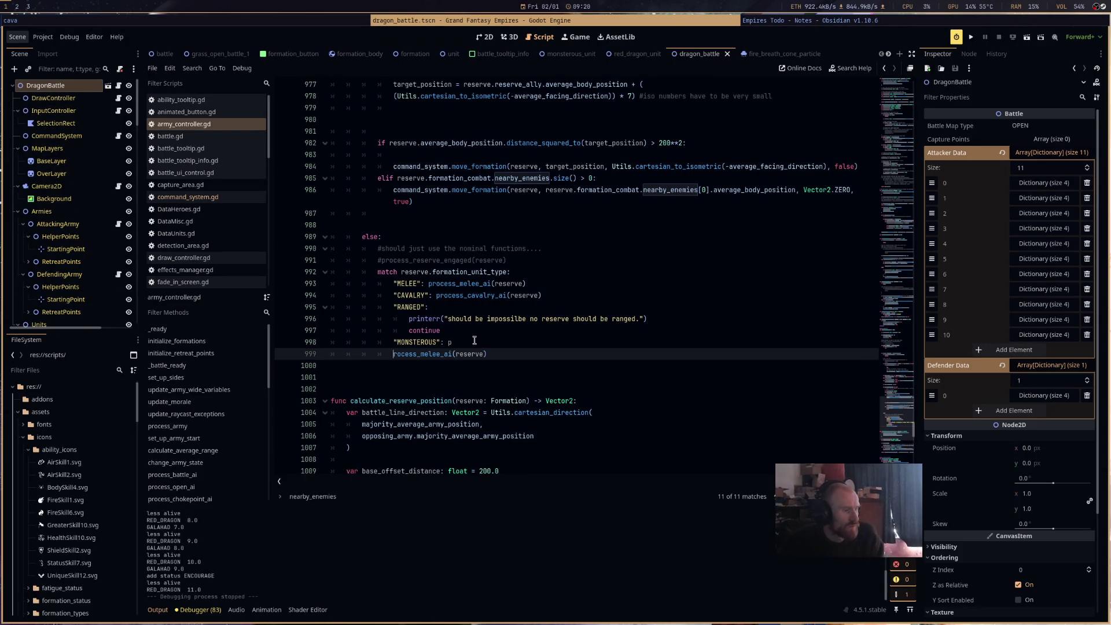
pyautogui.press('Tab')
pyautogui.press('Return')
pyautogui.click(471, 344)
pyautogui.press('BackSpace')
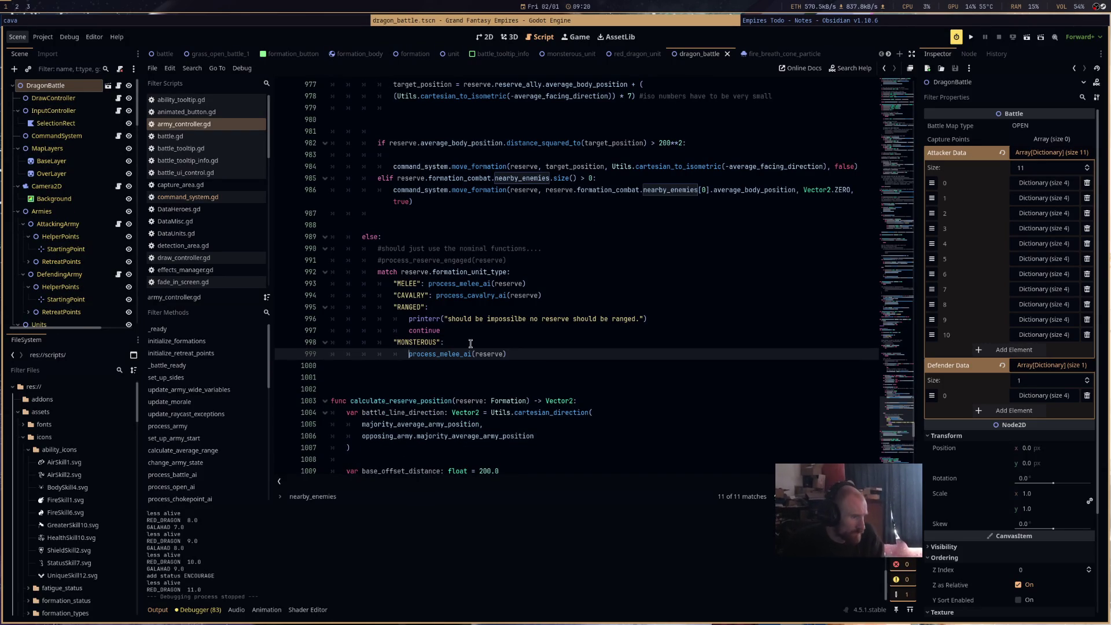
pyautogui.write('print')
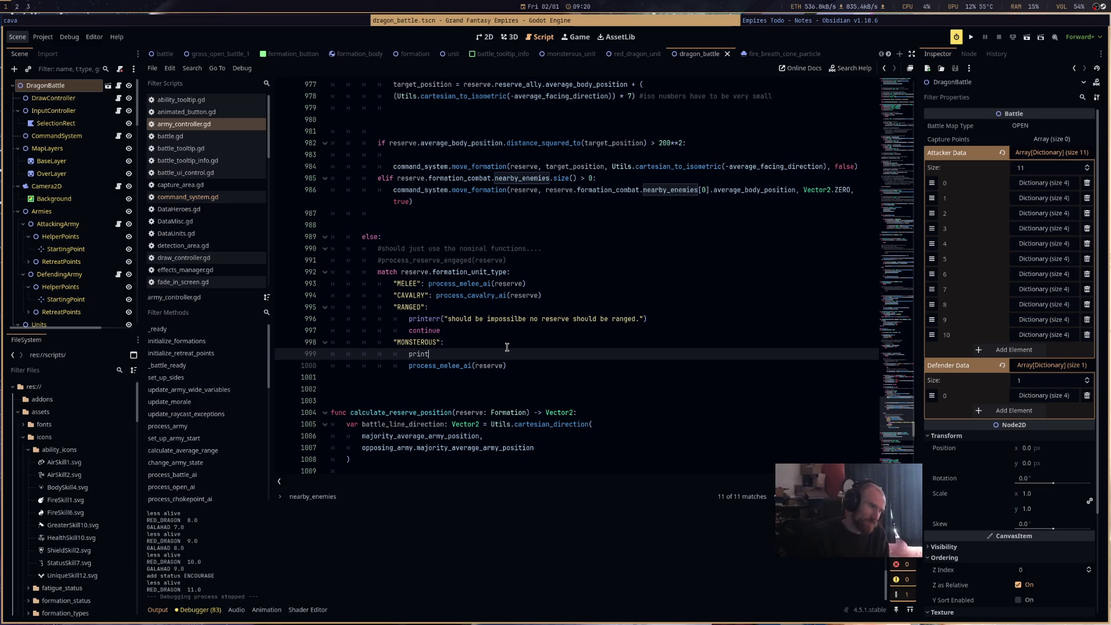
pyautogui.write('("monst')
pyautogui.write('erous attack')
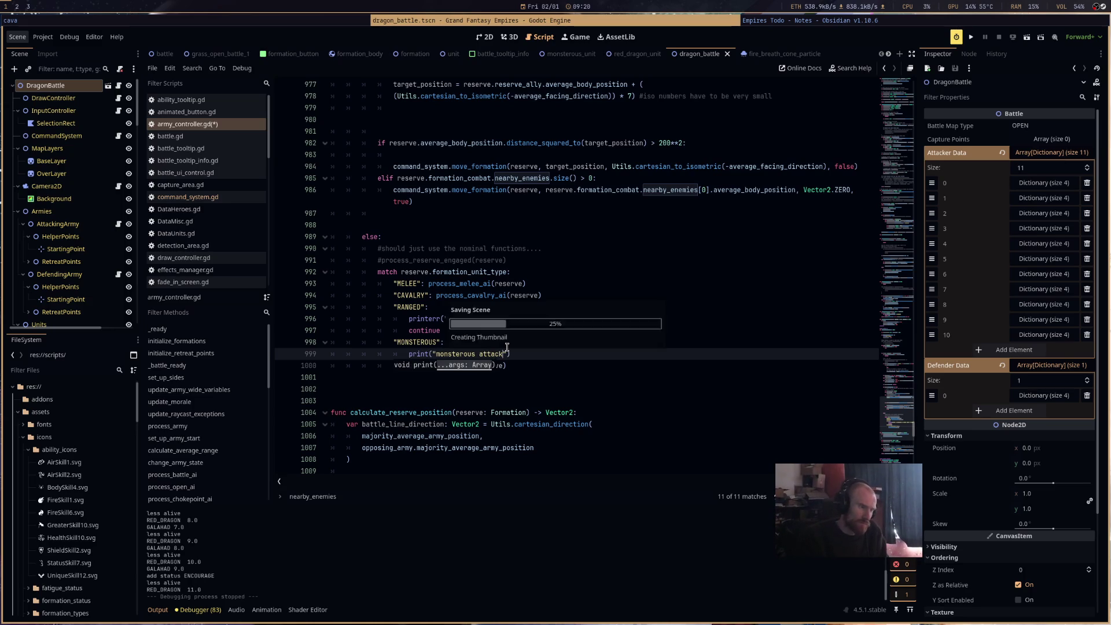
# Scroll through the reserve code to review the changes.
pyautogui.scroll(5, 542, 314)
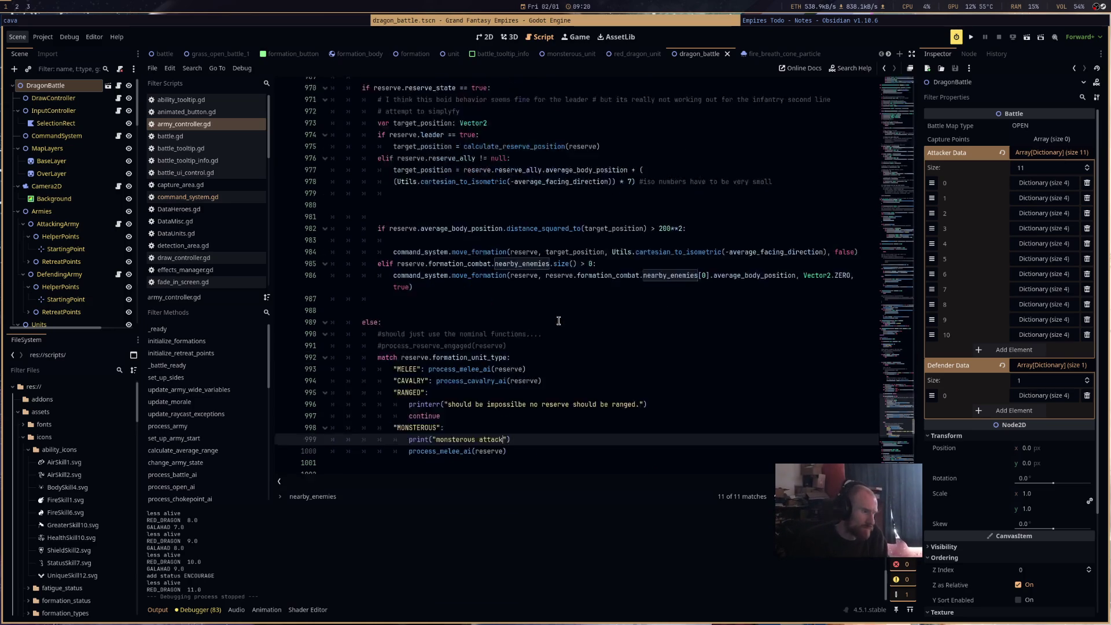
pyautogui.scroll(7, 542, 314)
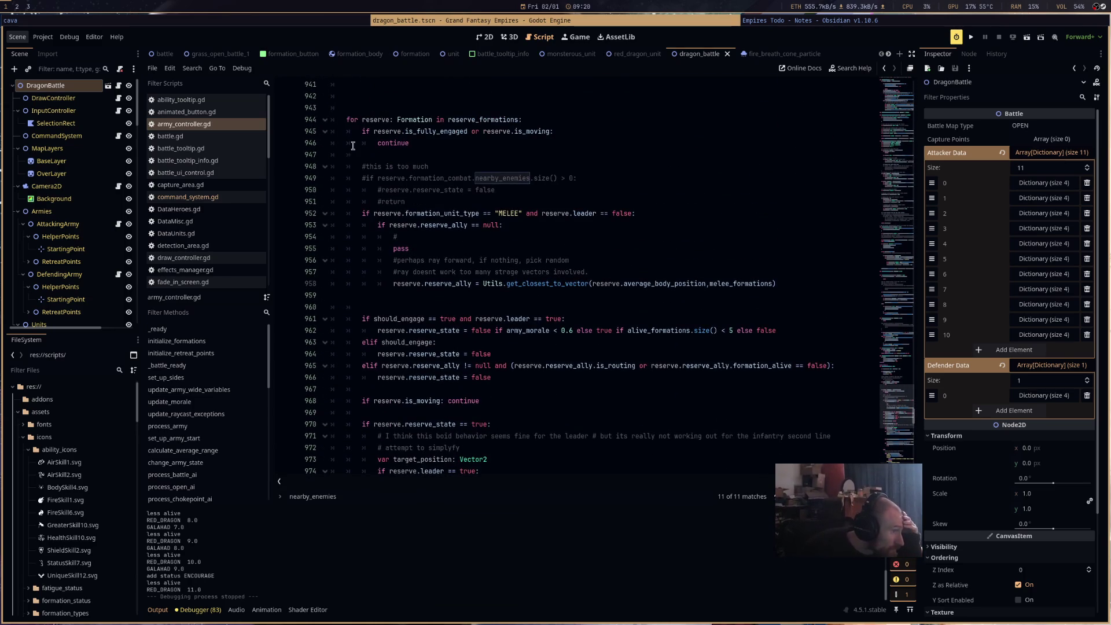
pyautogui.scroll(-9, 358, 188)
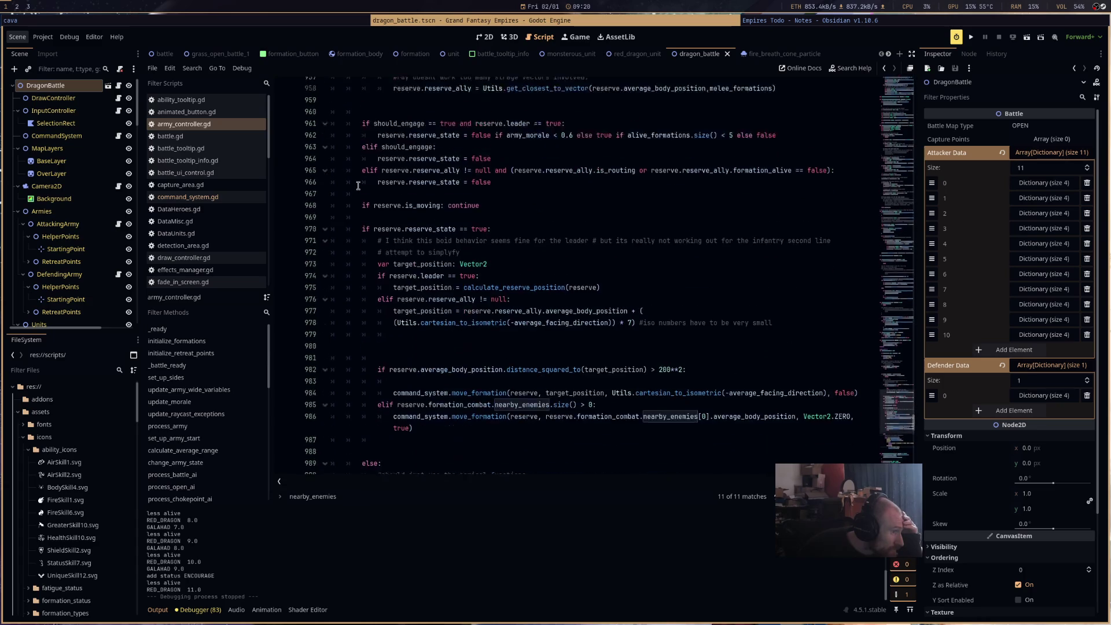
pyautogui.scroll(11, 358, 188)
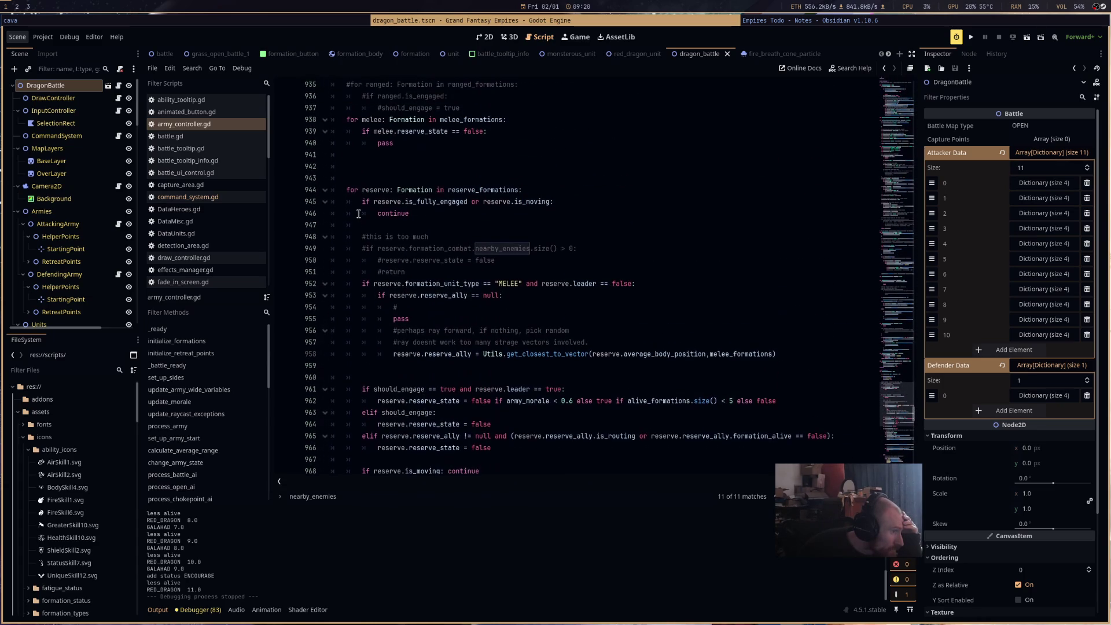
pyautogui.scroll(-10, 358, 213)
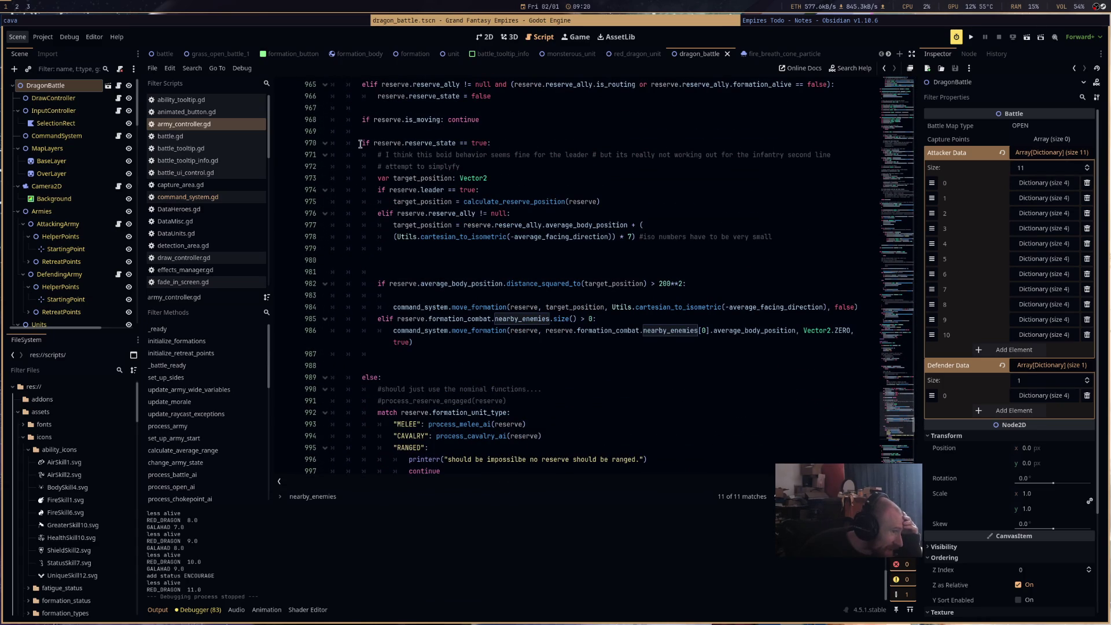
pyautogui.scroll(4, 463, 322)
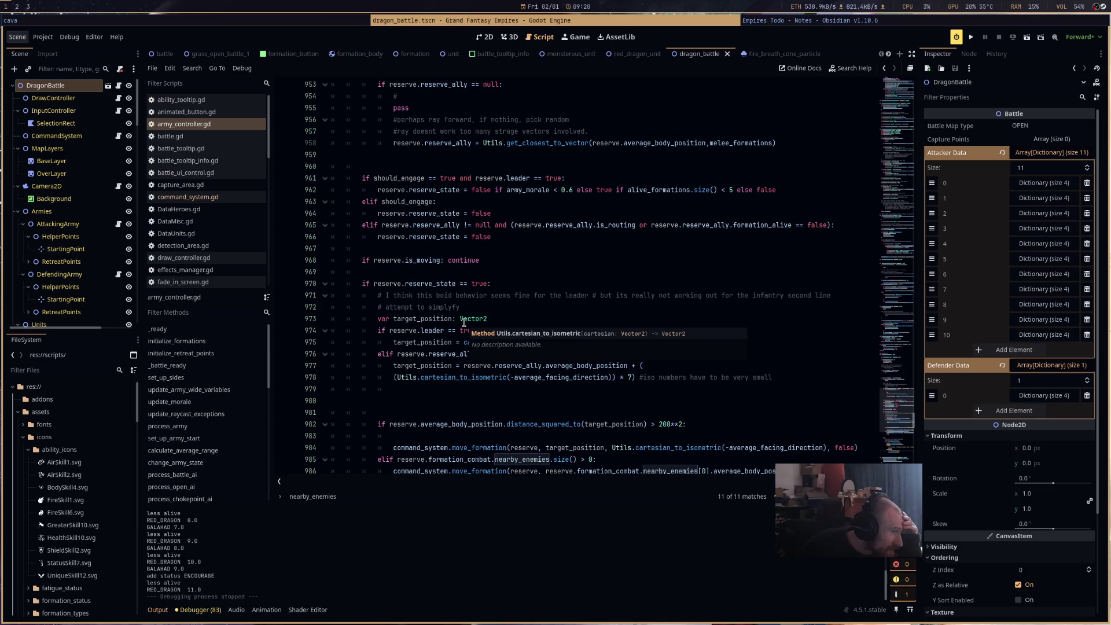
pyautogui.scroll(3, 605, 376)
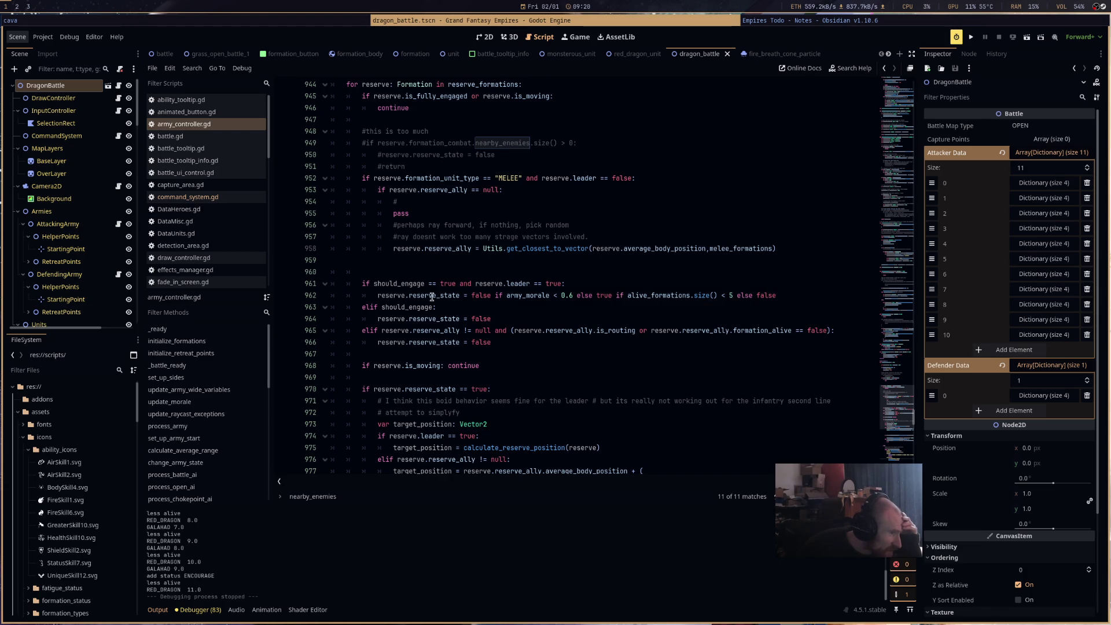
# Remove the alive-formations condition from line 962 and start a new army_morale if-condition.
pyautogui.moveTo(816, 298); pyautogui.dragTo(615, 295)
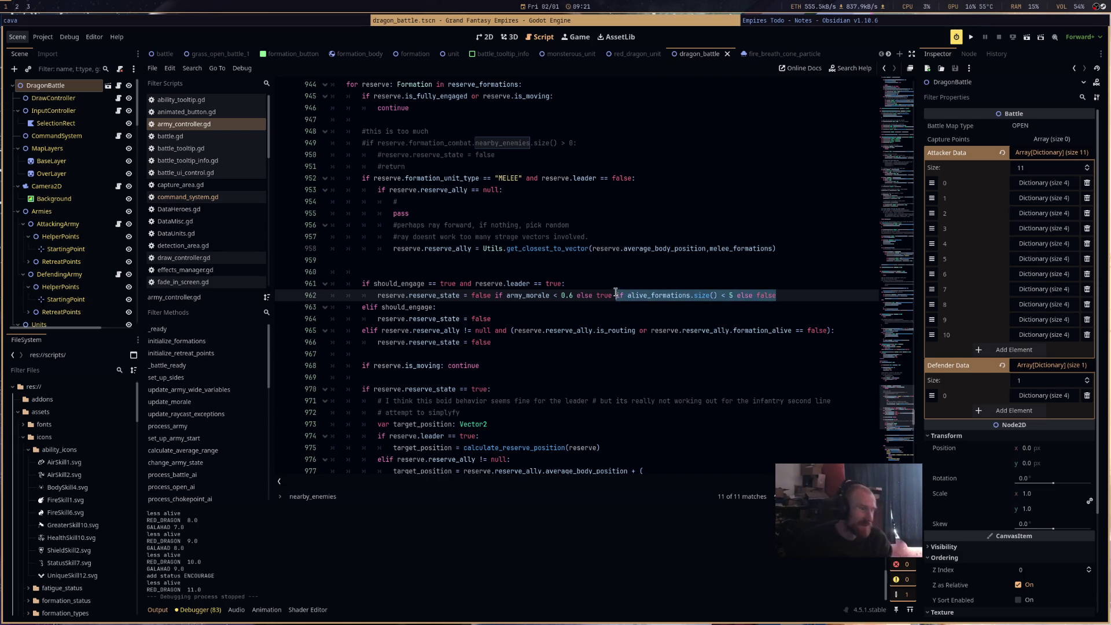
pyautogui.press('BackSpace')
pyautogui.press('Return')
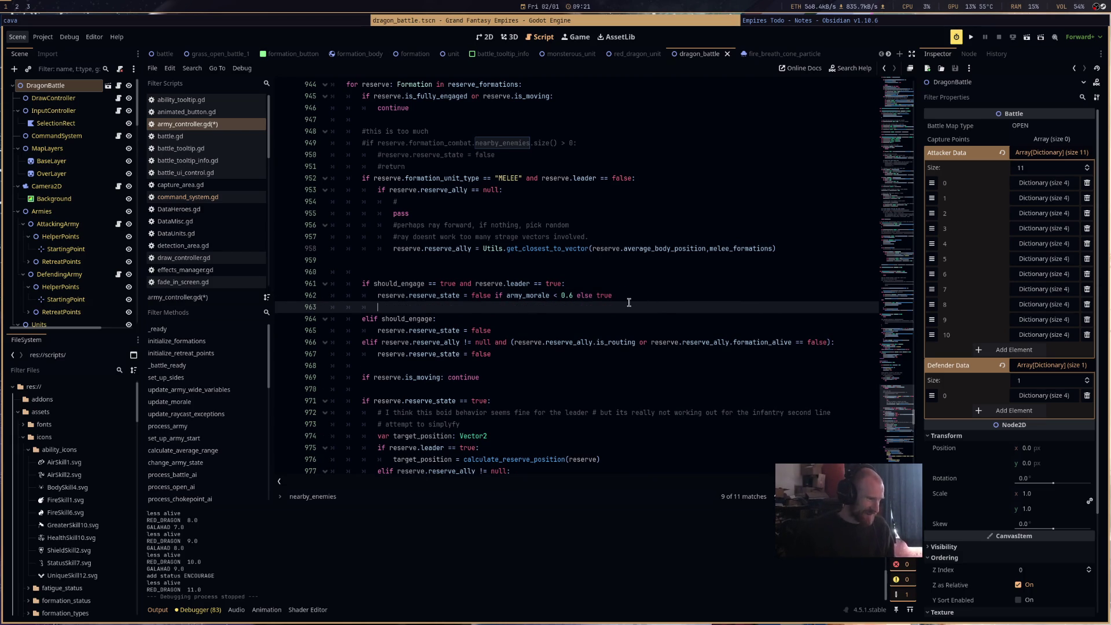
pyautogui.hotkey('ctrl', 's')
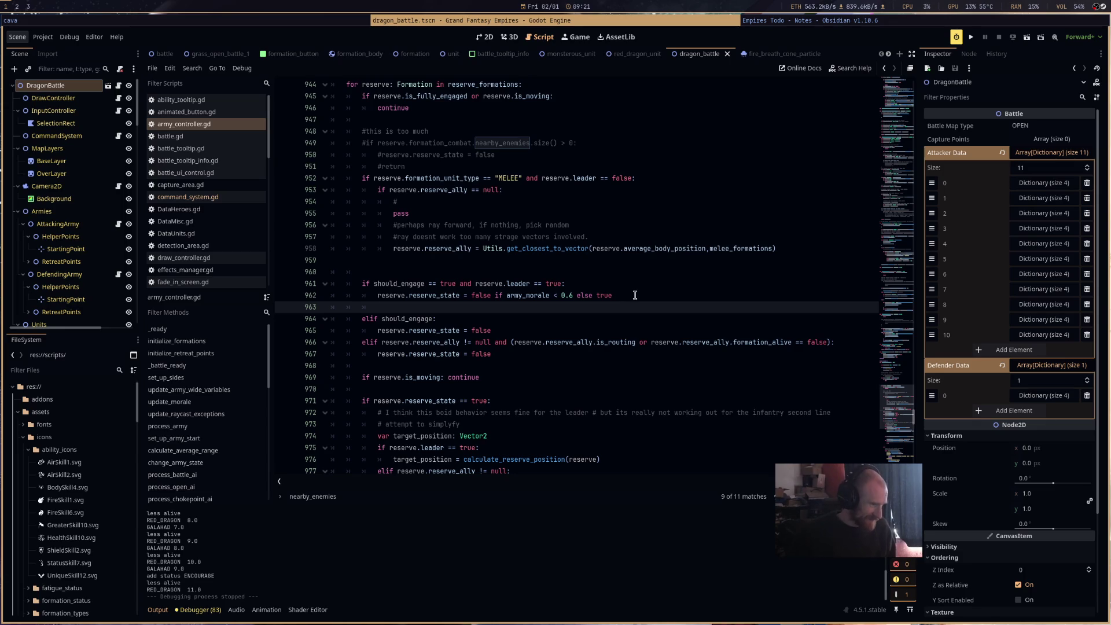
pyautogui.press('Return')
pyautogui.press('Up')
pyautogui.press('Up')
pyautogui.press('Up')
pyautogui.press('End')
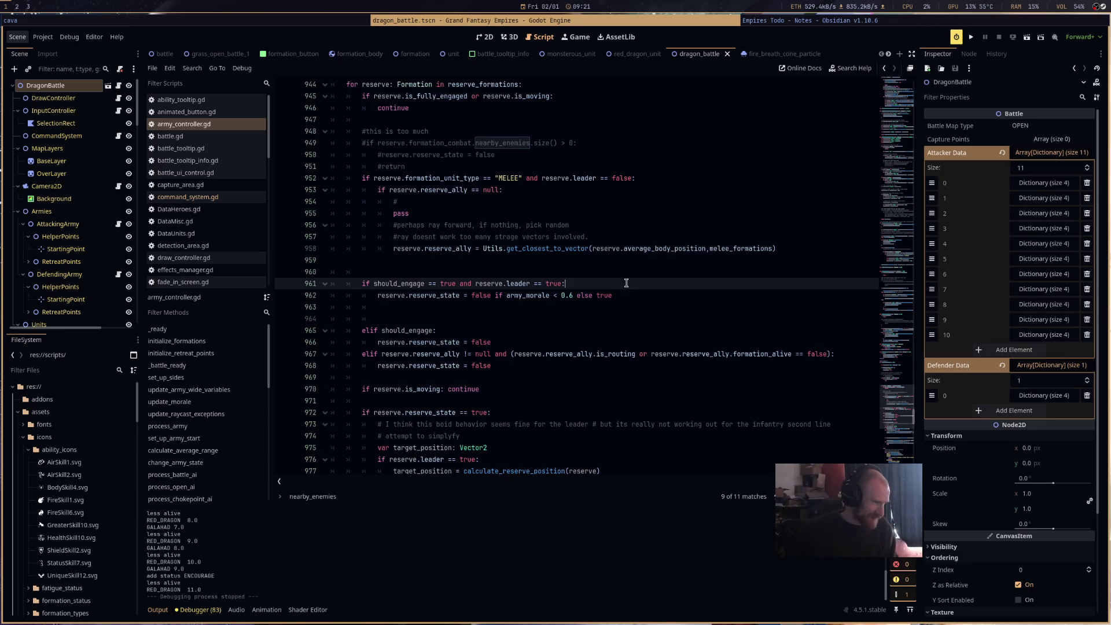
pyautogui.press('Return')
pyautogui.press('Return')
pyautogui.press('Return')
pyautogui.click(592, 299)
pyautogui.write('if')
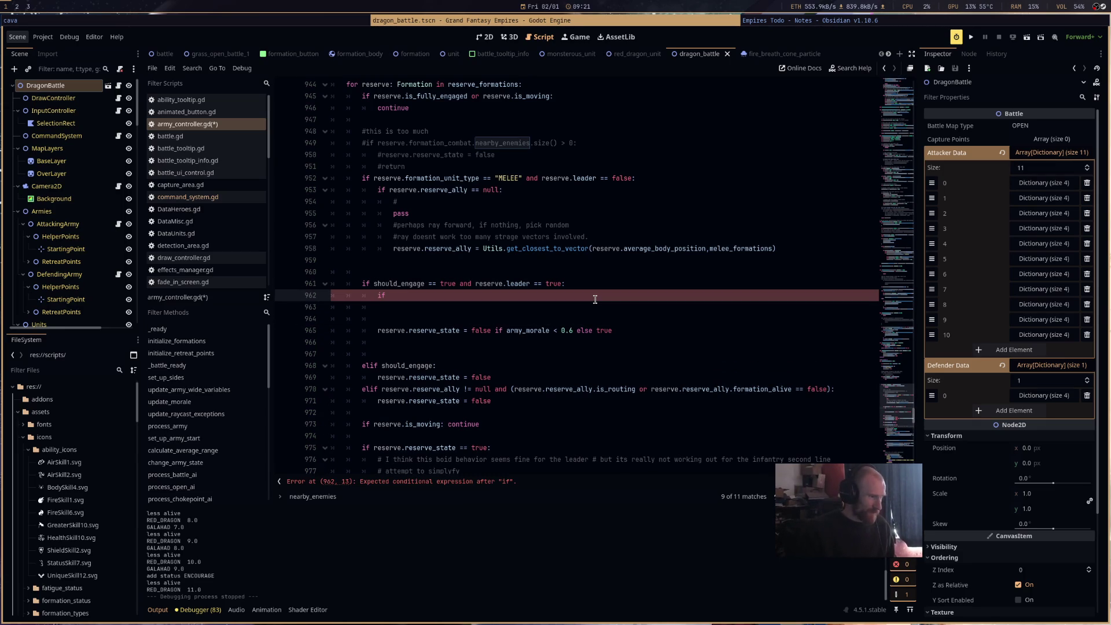
pyautogui.write('rmy_morale <')
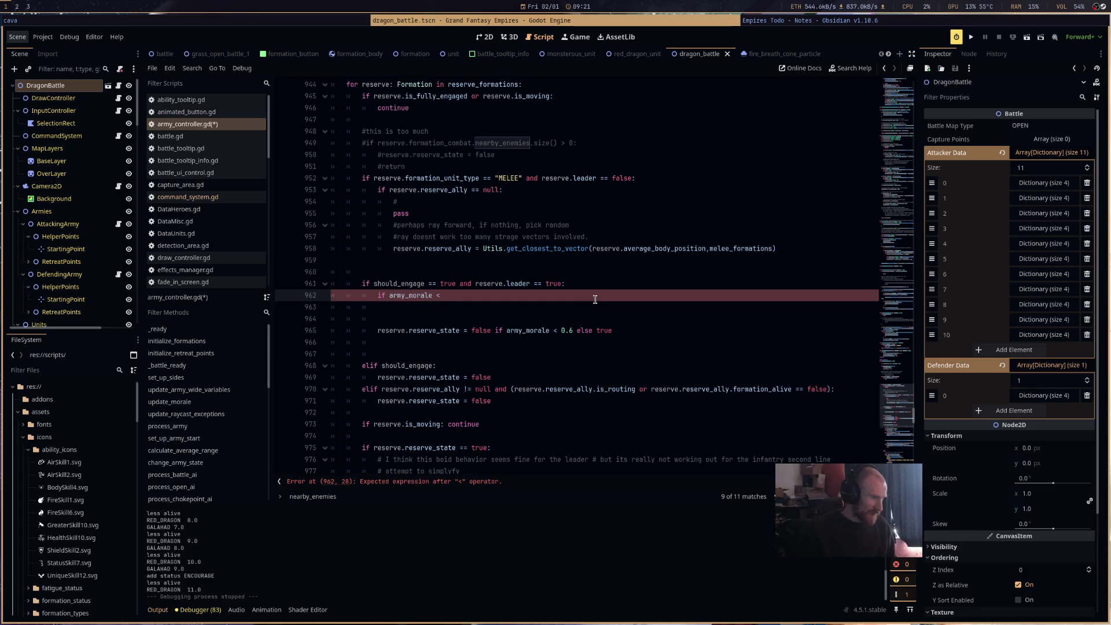
pyautogui.write('.5')
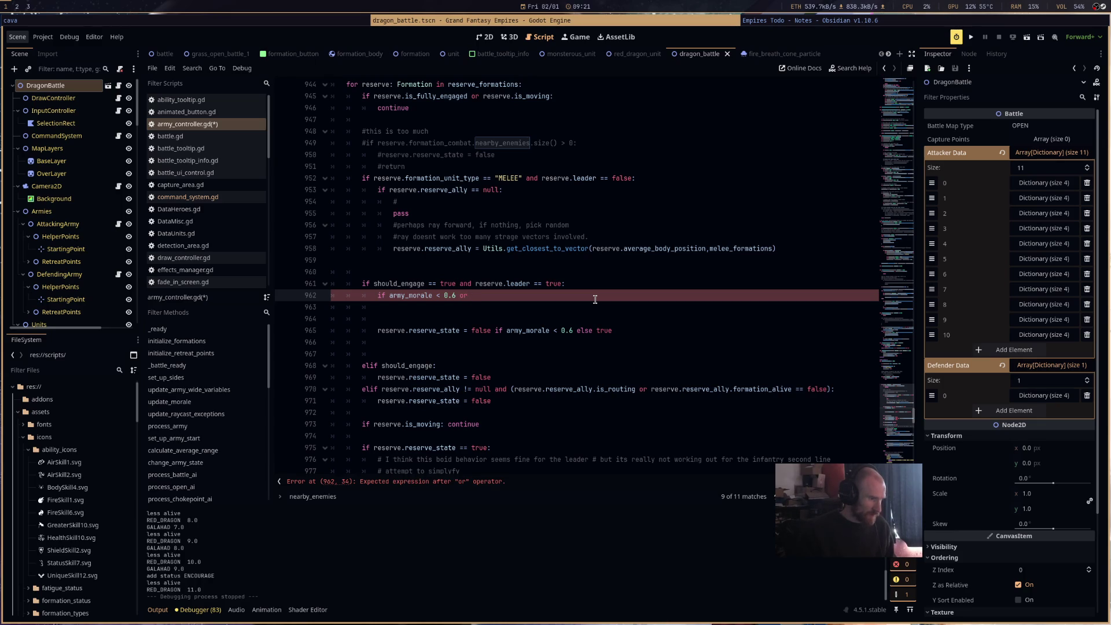
# Copy the alive_formations.size() < 5 check into the new condition and delete the old reserve_state assignment.
pyautogui.scroll(6, 595, 299)
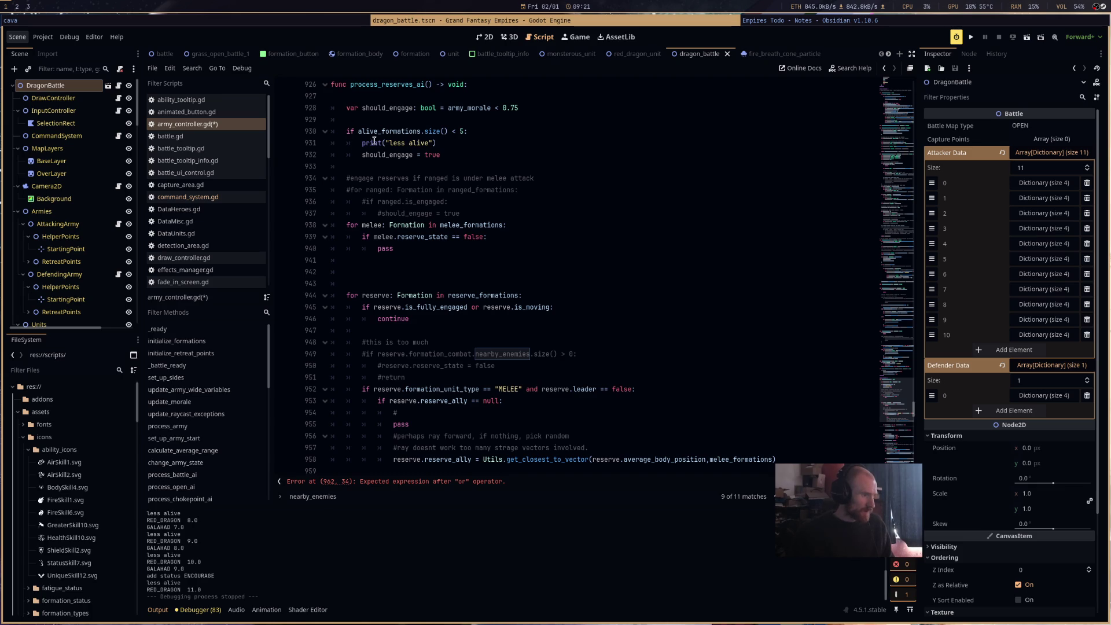
pyautogui.moveTo(358, 132); pyautogui.dragTo(455, 132)
pyautogui.hotkey('ctrl', 'c')
pyautogui.scroll(-11, 507, 174)
pyautogui.click(508, 120)
pyautogui.hotkey('ctrl', 'v')
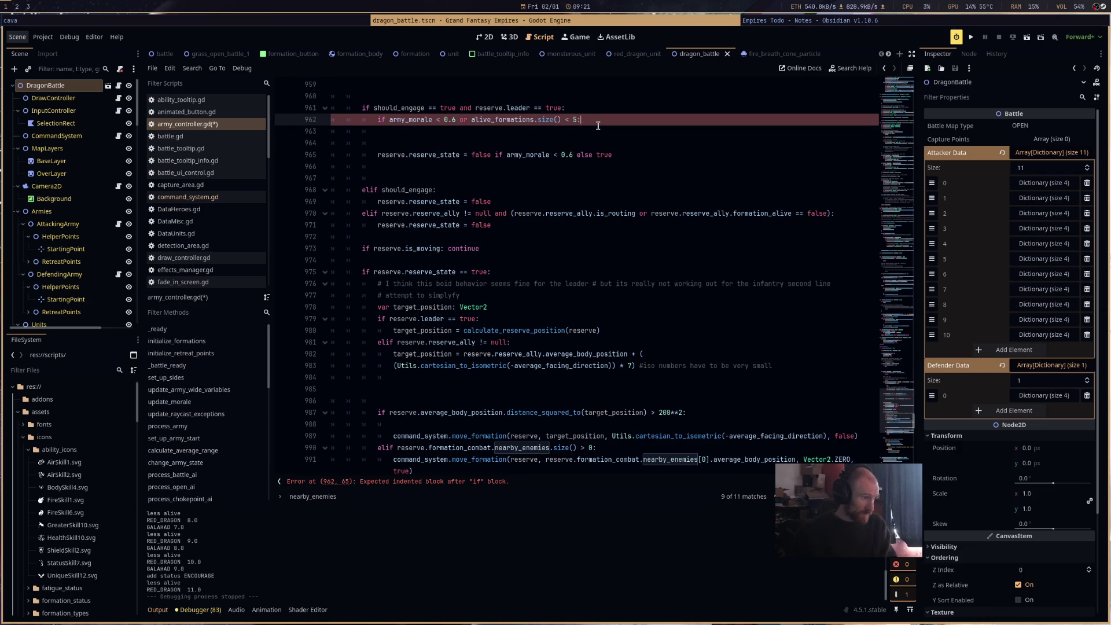
pyautogui.press('Return')
pyautogui.moveTo(627, 160); pyautogui.dragTo(414, 129)
pyautogui.press('BackSpace')
# Complete line 963 as 'reserve.reserve_state = false', save, and launch the dragon battle scene.
pyautogui.write('res')
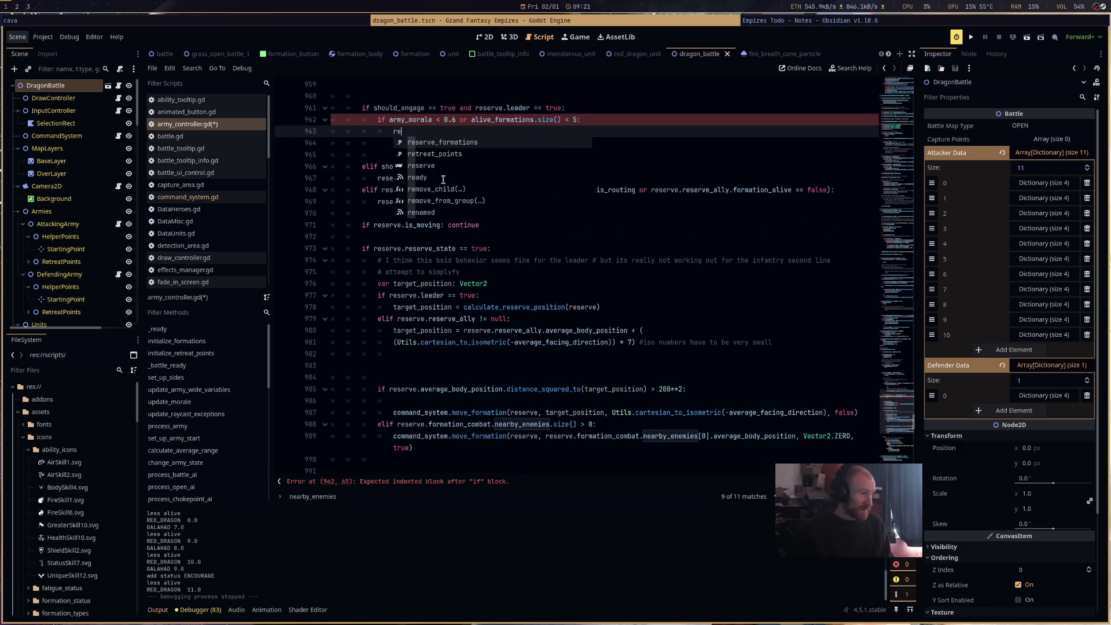
pyautogui.press('Return')
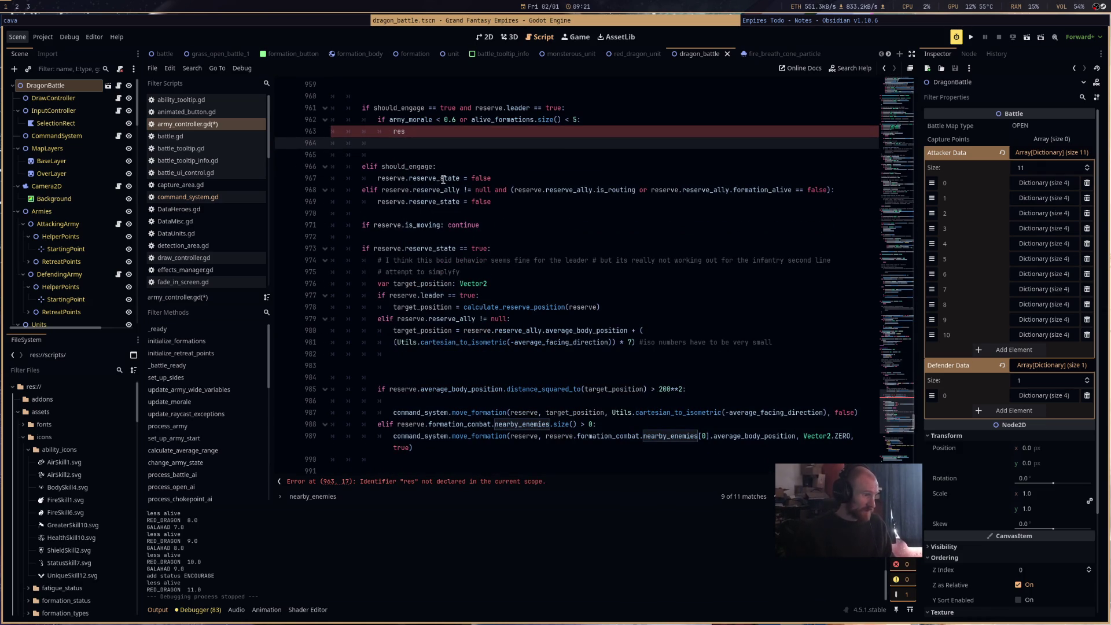
pyautogui.moveTo(377, 178); pyautogui.dragTo(474, 178)
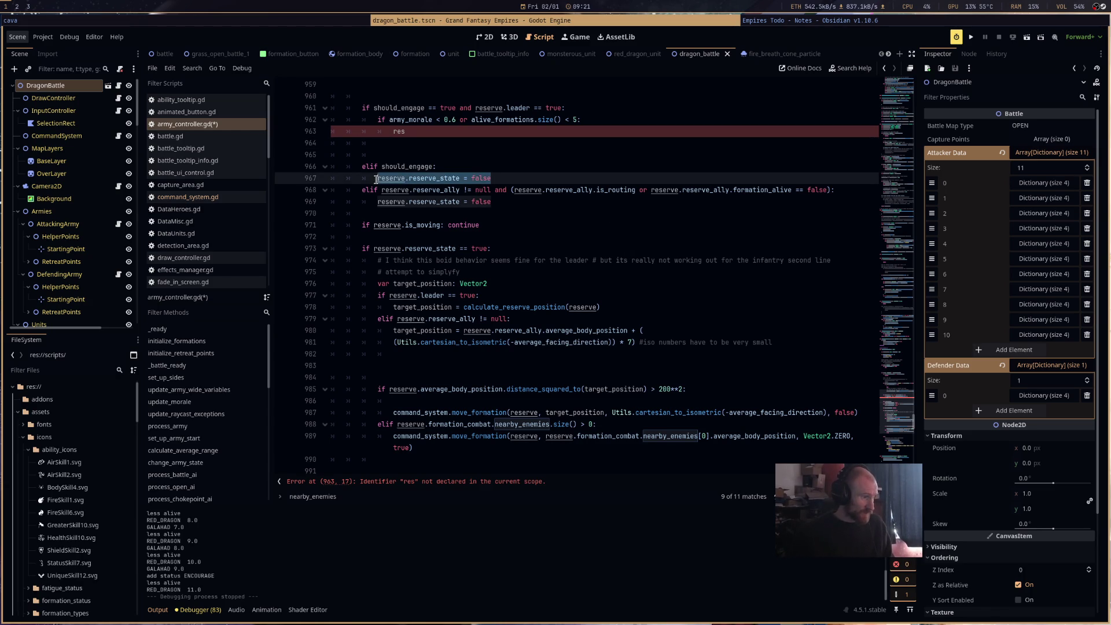
pyautogui.click(407, 132)
pyautogui.write('erve.reserve_state = false')
pyautogui.hotkey('ctrl', 's')
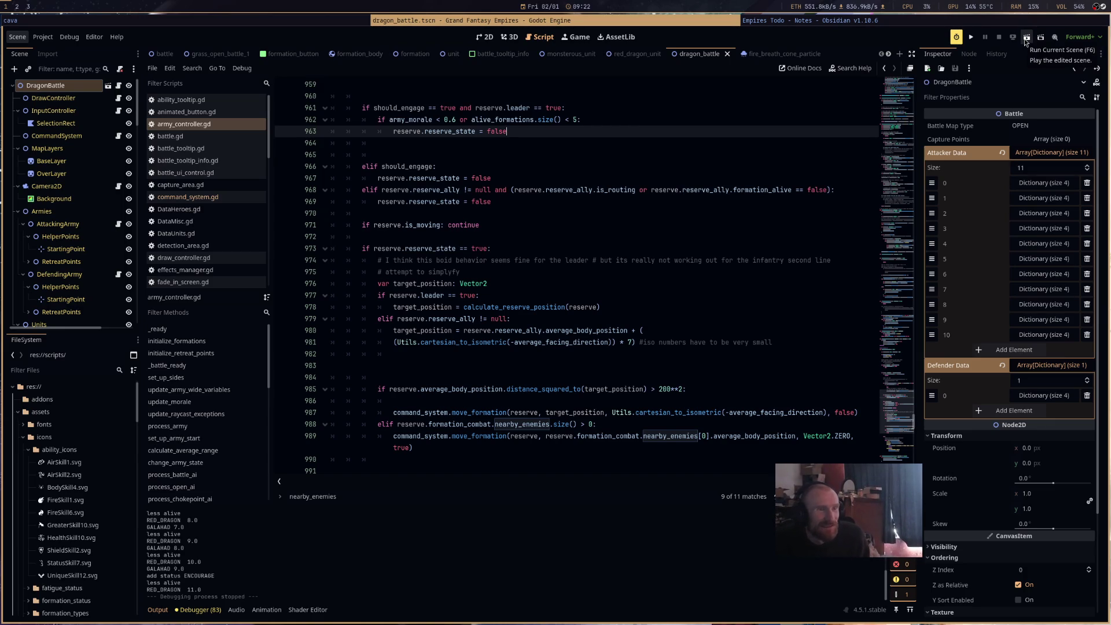
pyautogui.click(1024, 39)
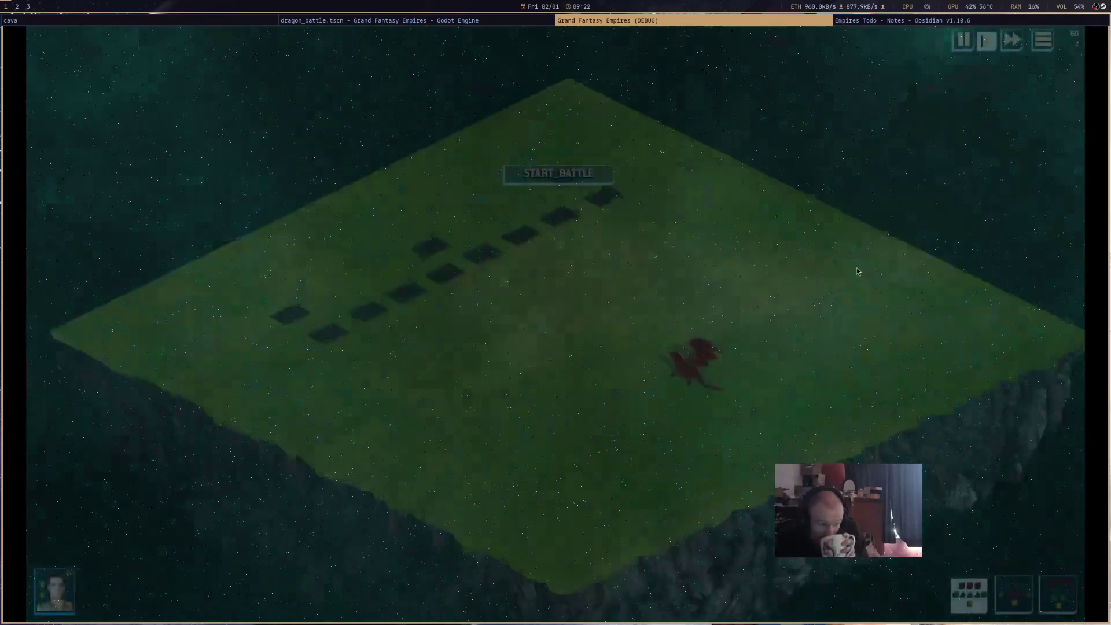
# Start the battle, select the red dragon, then close the running game window.
pyautogui.click(558, 174)
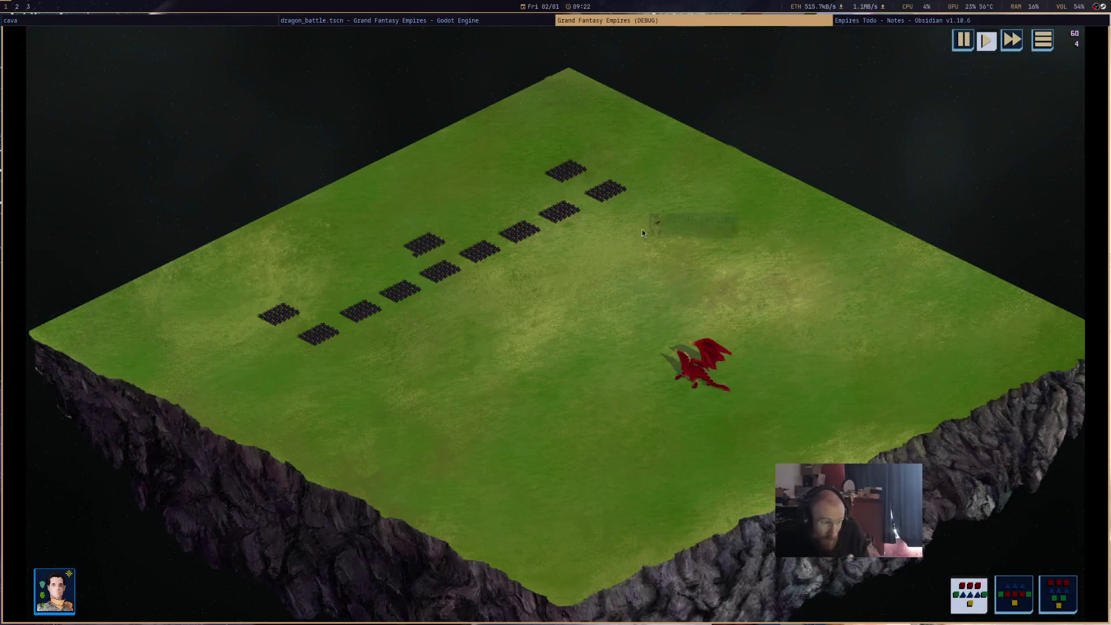
pyautogui.moveTo(680, 382)
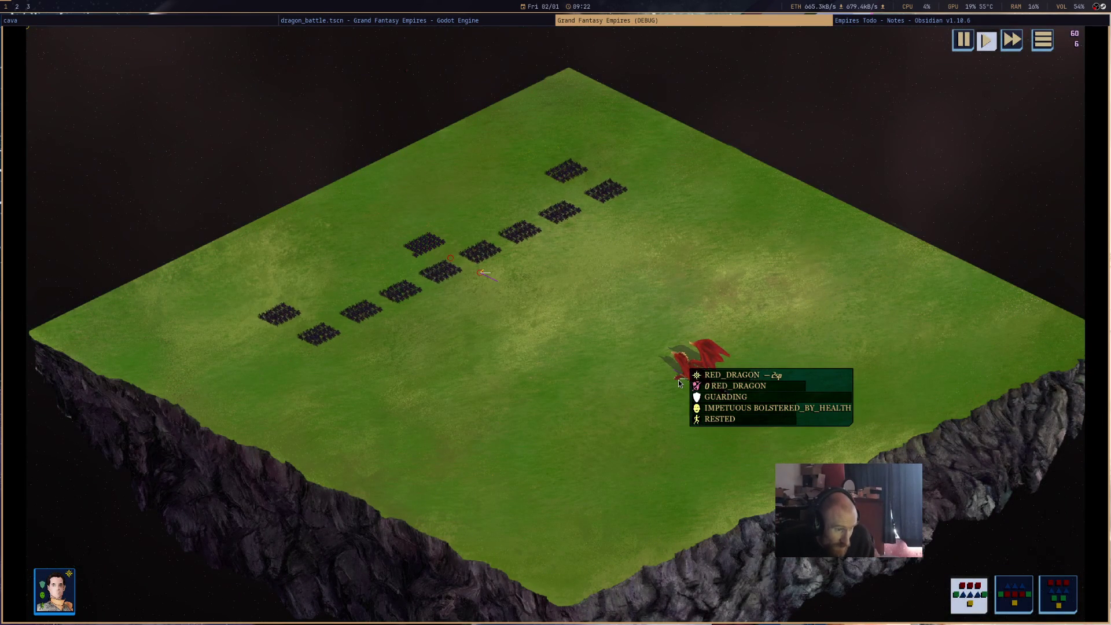
pyautogui.click(679, 382)
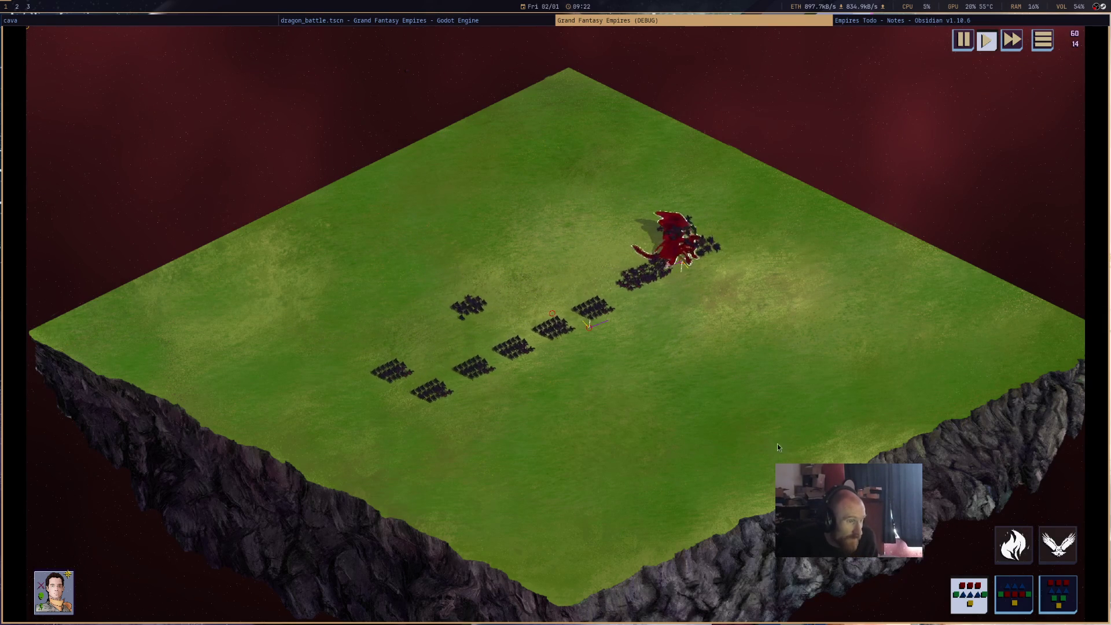
pyautogui.middleClick(666, 20)
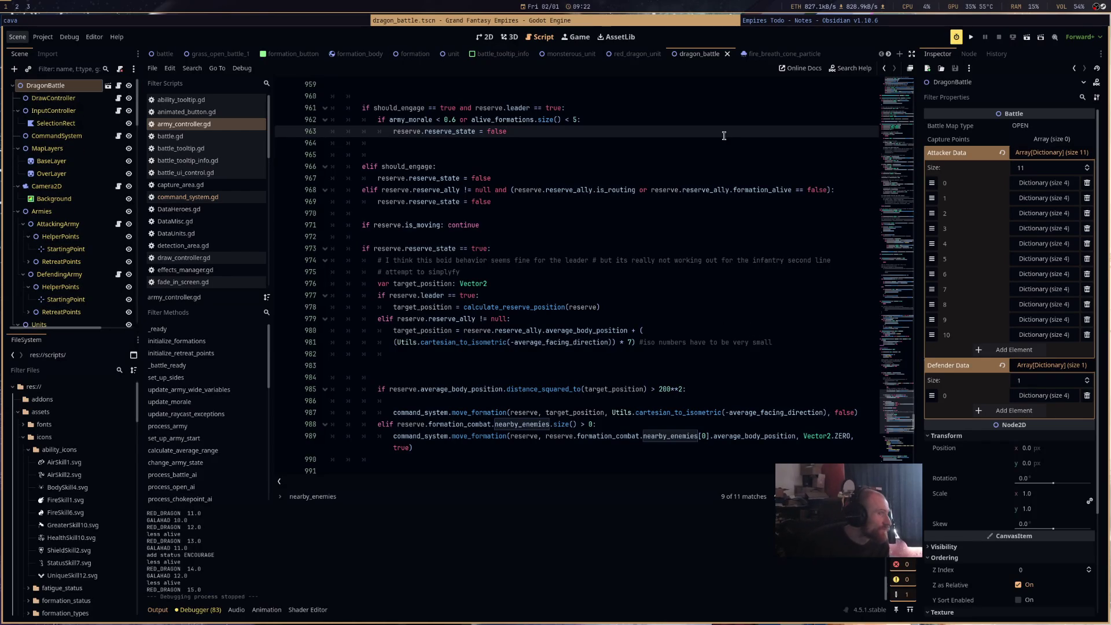
# In the red_dragon_unit scene, set the Z Index under Ordering to 1.
pyautogui.click(631, 55)
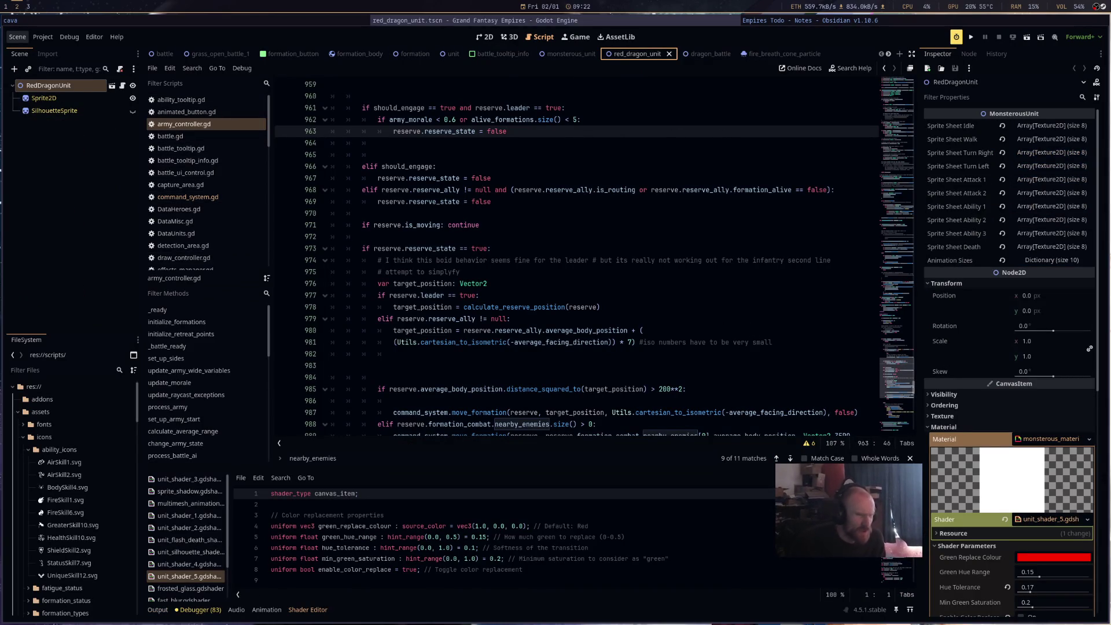
pyautogui.scroll(-5, 956, 436)
pyautogui.scroll(4, 965, 428)
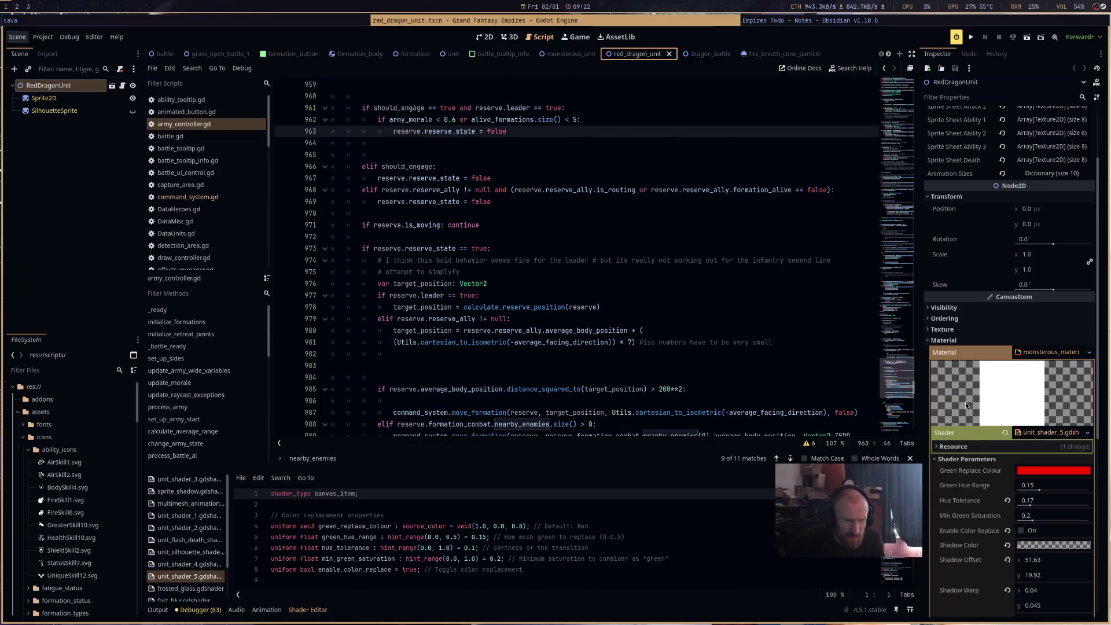
pyautogui.click(949, 319)
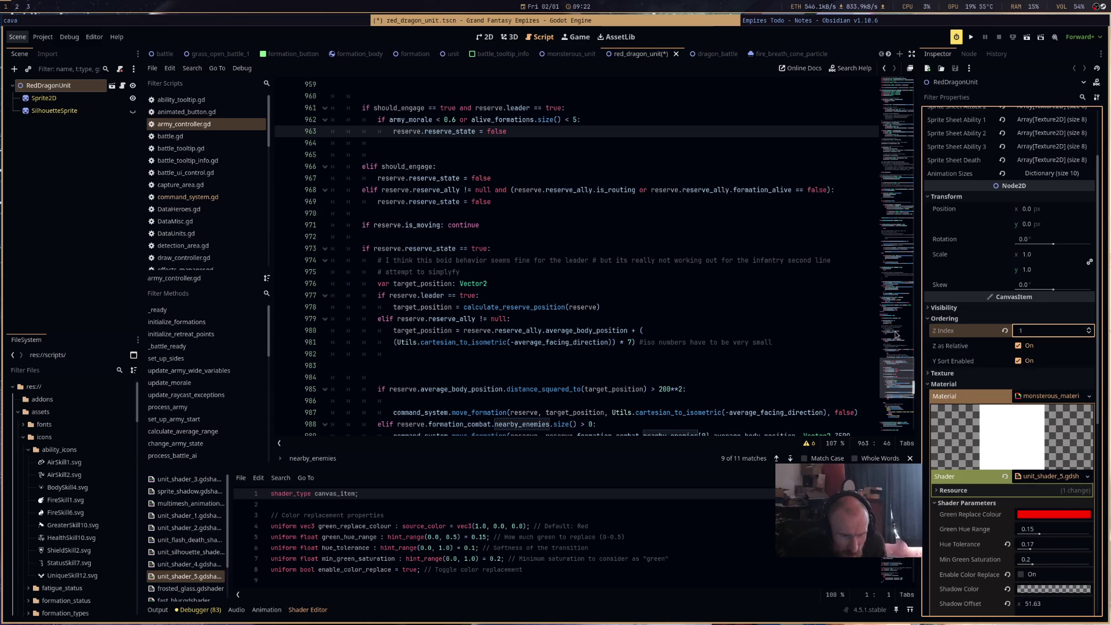
# Briefly run the whole project and stop it, then launch the dragon_battle scene with F6.
pyautogui.click(973, 39)
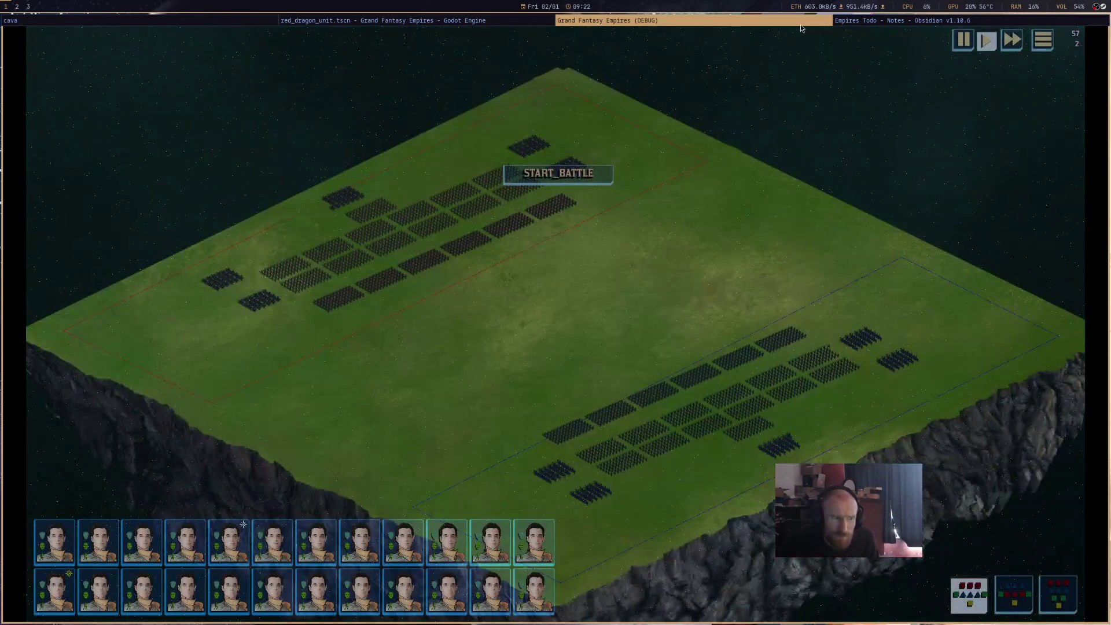
pyautogui.press('super+shift+q')
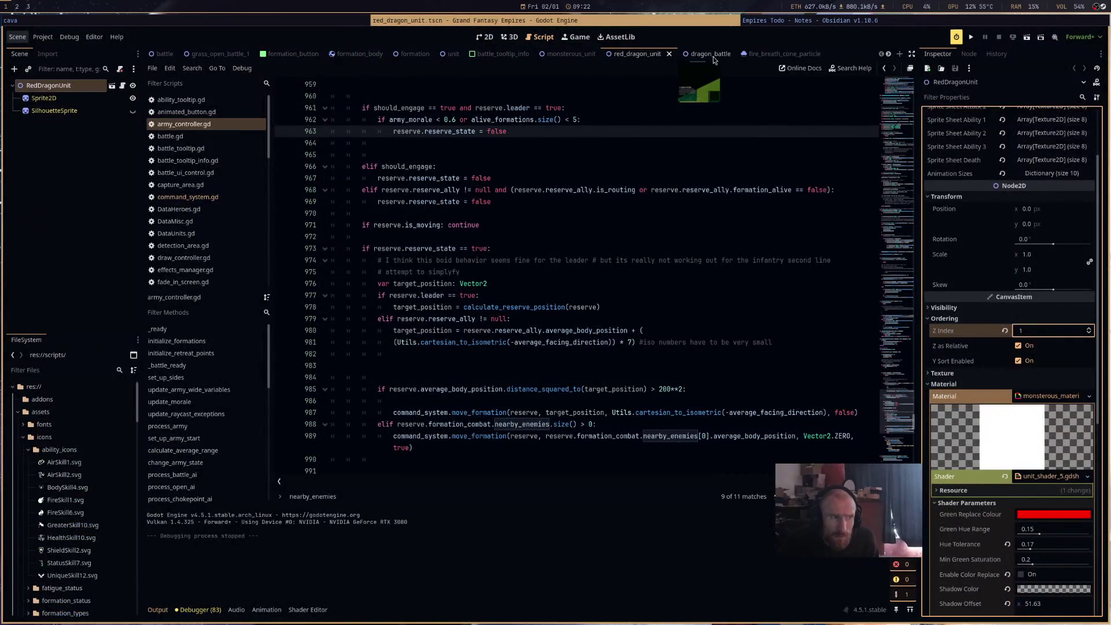
pyautogui.click(713, 57)
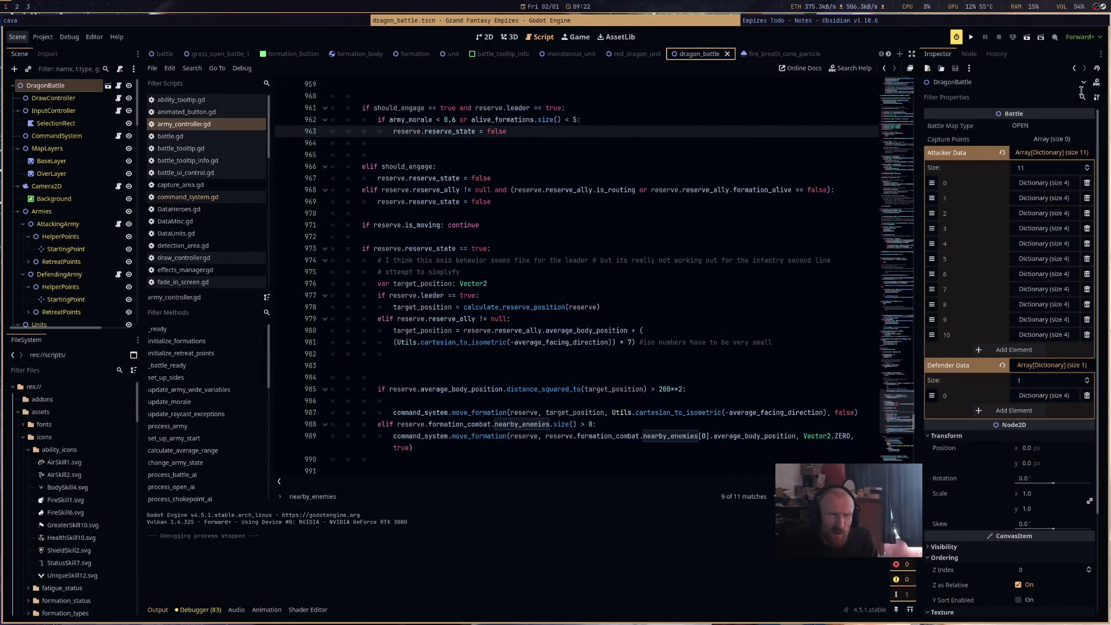
pyautogui.click(644, 55)
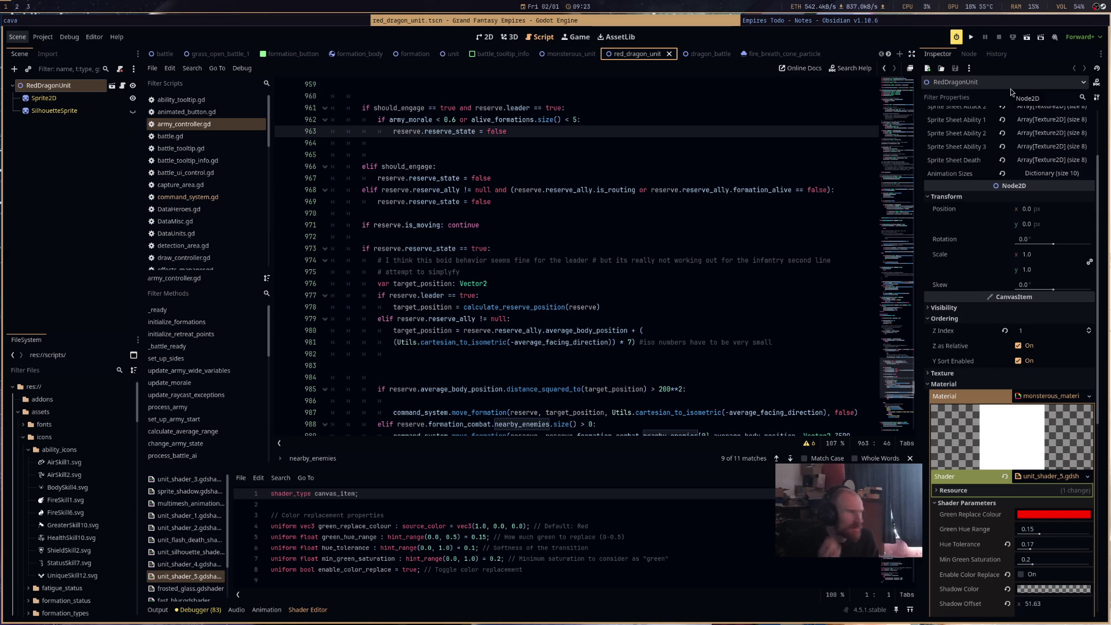
pyautogui.click(684, 55)
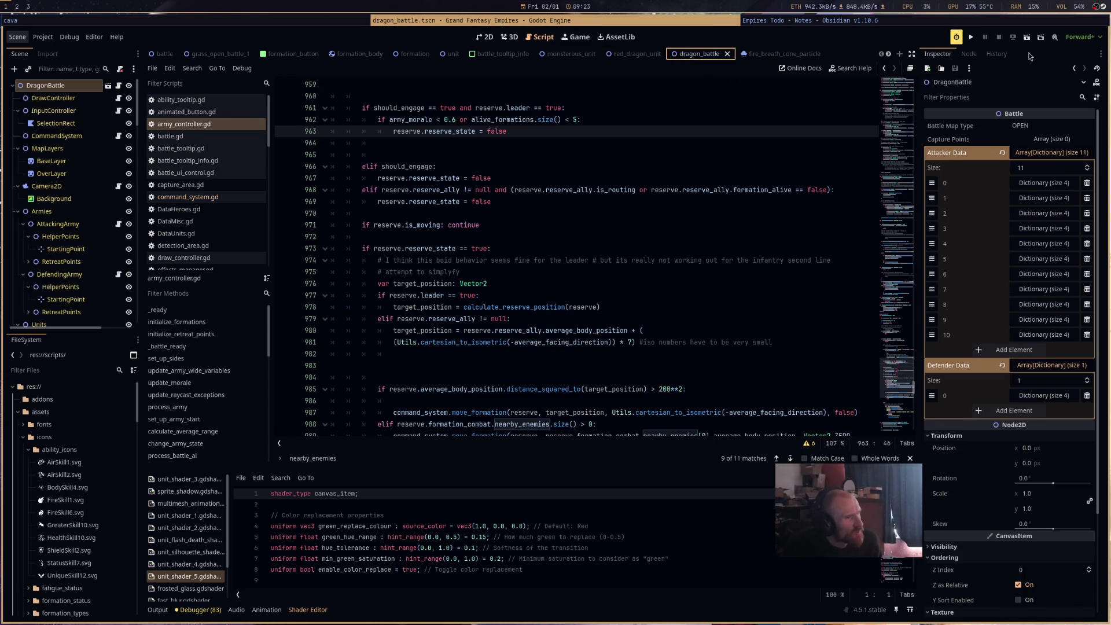
pyautogui.press('F6')
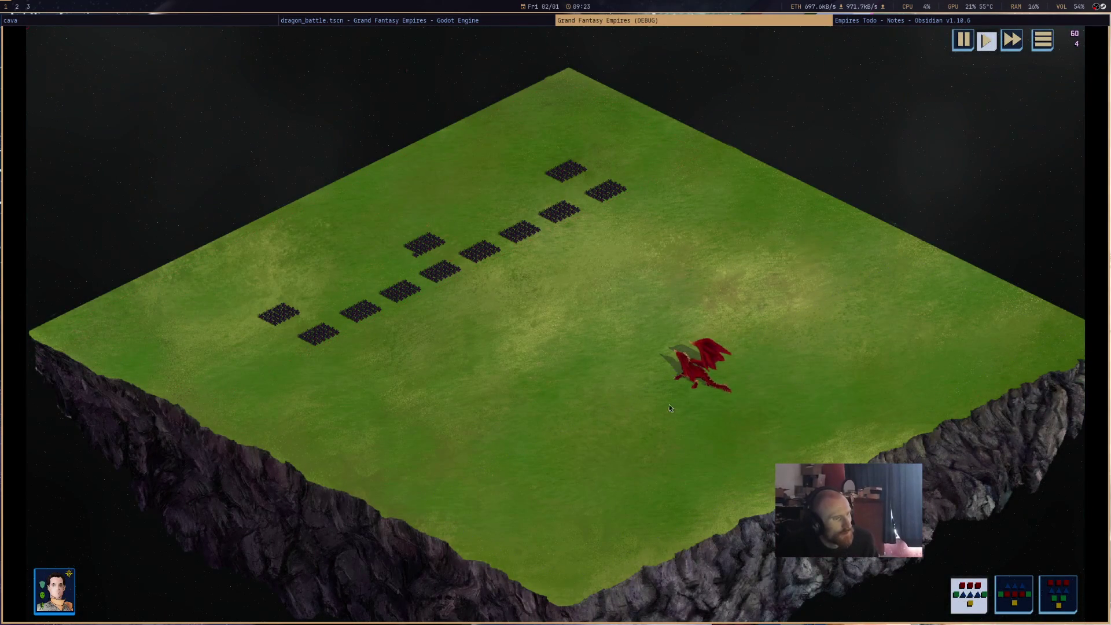
# Select the red dragon and watch the battle until 'defending side won!', then close the game.
pyautogui.click(738, 394)
pyautogui.scroll(4, 738, 394)
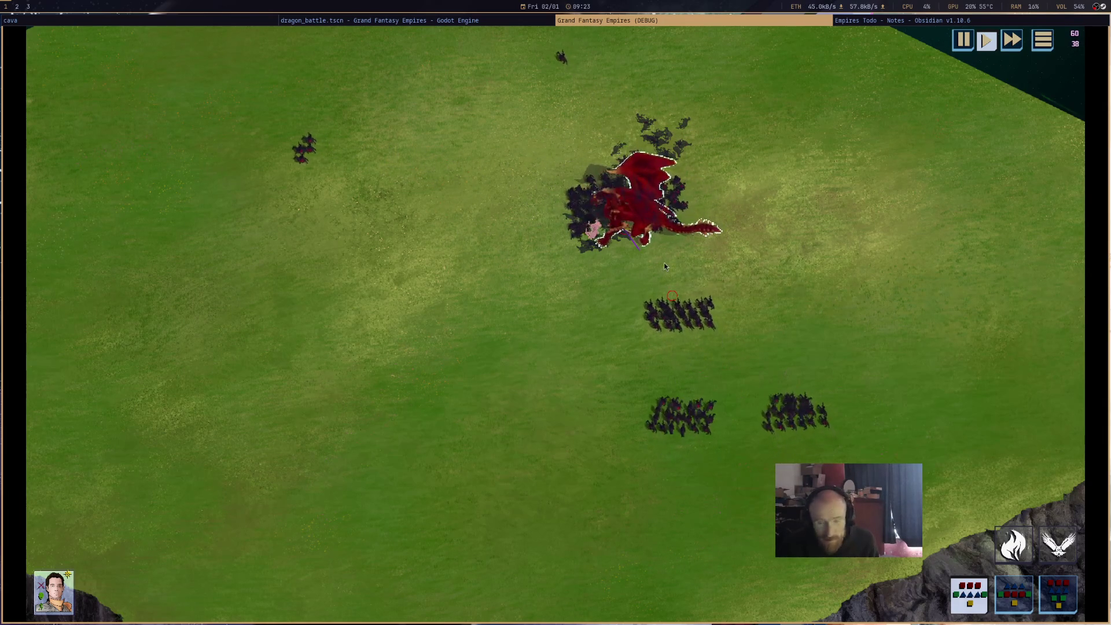
pyautogui.moveTo(629, 218)
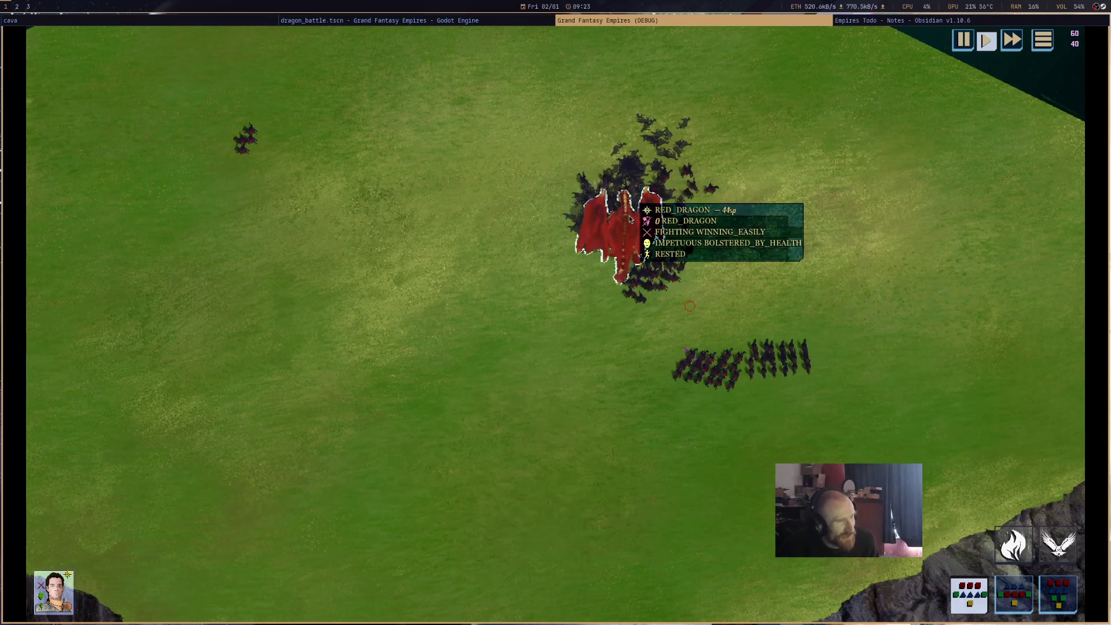
pyautogui.middleClick(645, 19)
pyautogui.scroll(10, 641, 205)
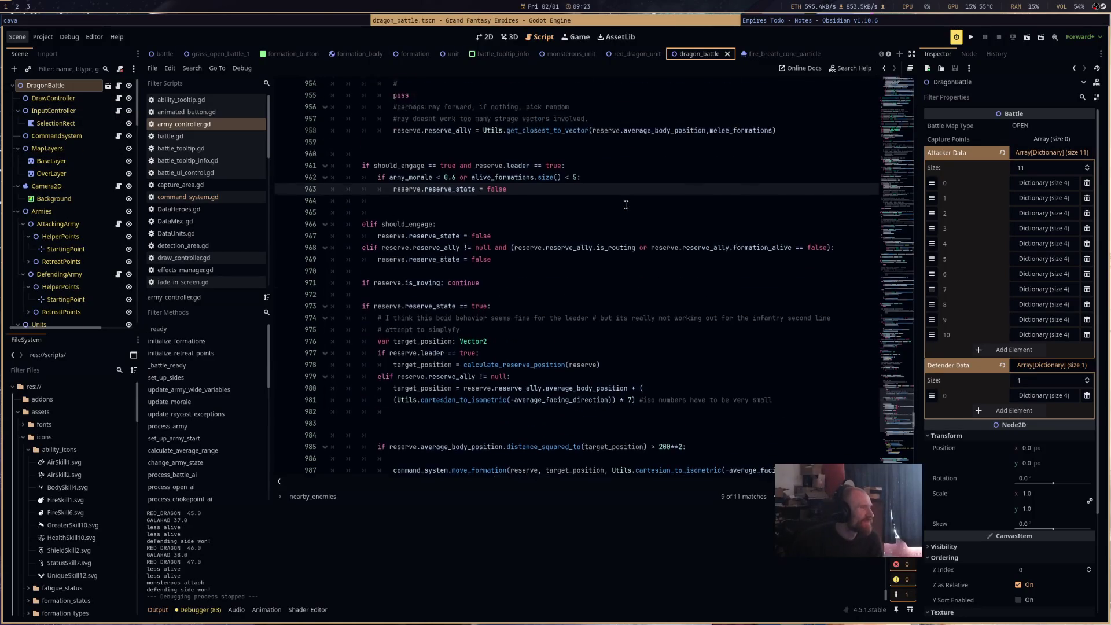
# In hero_manager.gd, change the line 76 SP regen stamina divisor from 1000 to 500, then launch the battle.
pyautogui.moveTo(896, 289)
pyautogui.mouseDown()
pyautogui.moveTo(891, 81)
pyautogui.moveTo(899, 128)
pyautogui.mouseUp()
pyautogui.scroll(-6, 899, 129)
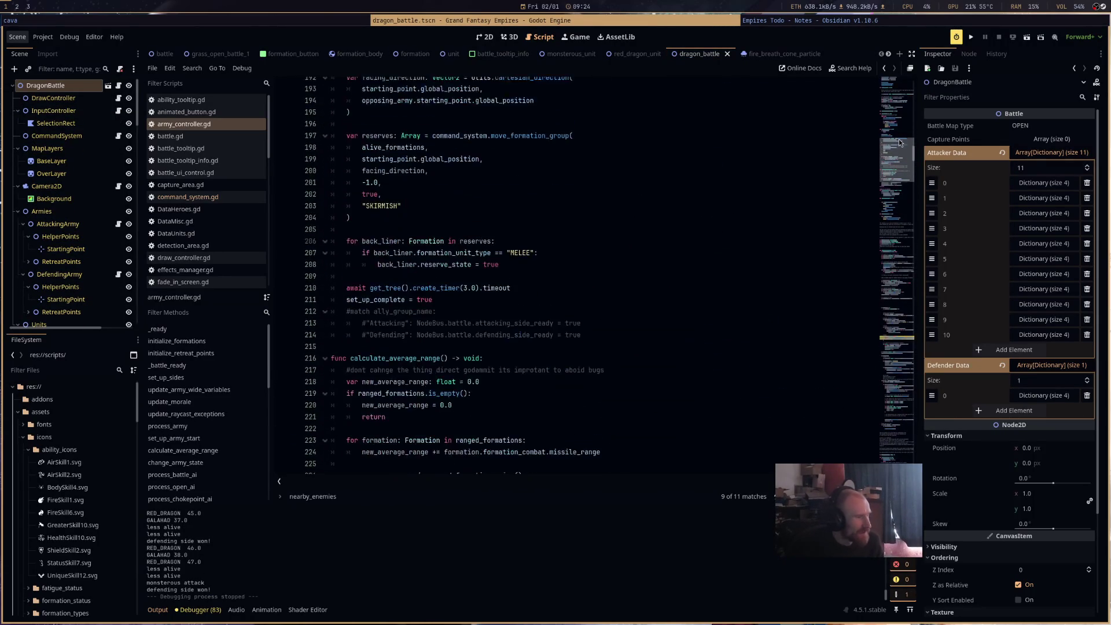
pyautogui.scroll(-10, 899, 128)
pyautogui.scroll(12, 899, 125)
pyautogui.scroll(6, 899, 122)
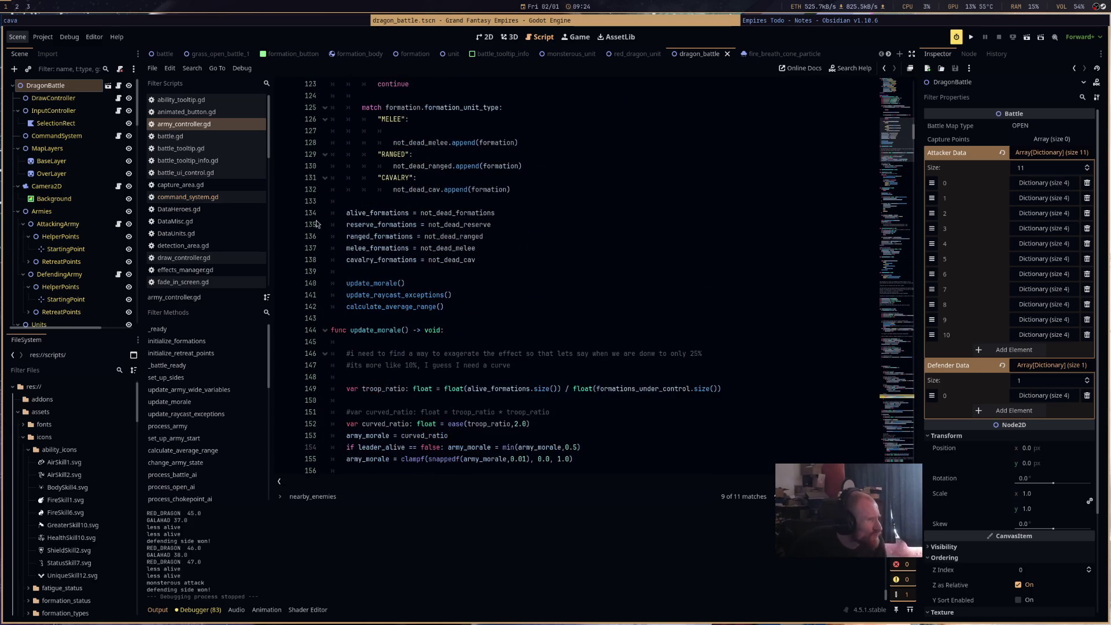
pyautogui.scroll(-4, 199, 249)
pyautogui.click(211, 221)
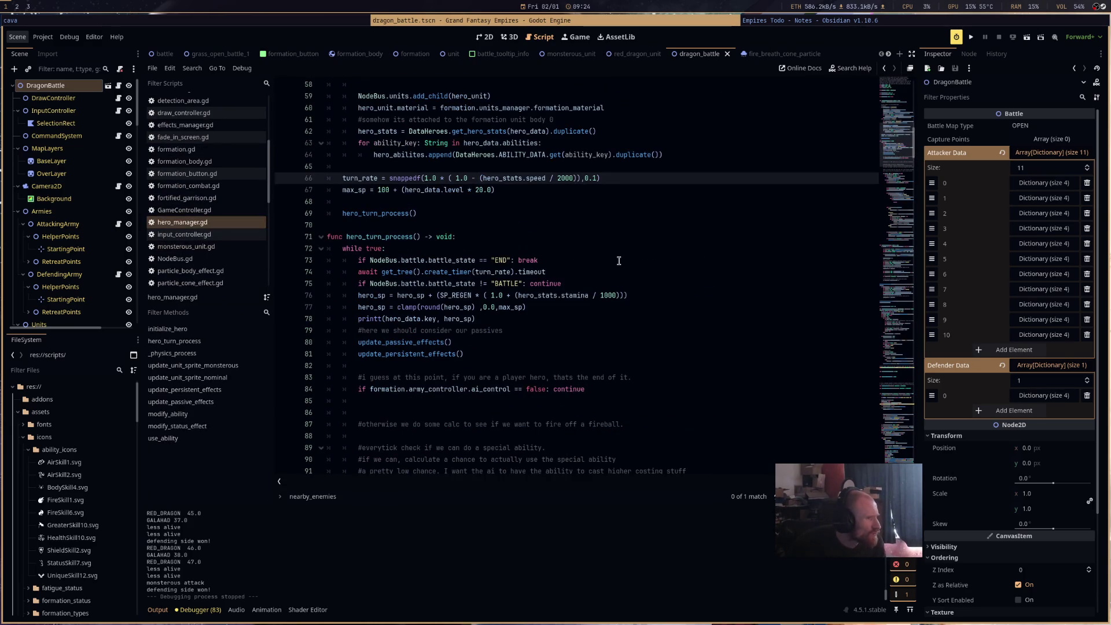
pyautogui.click(602, 296)
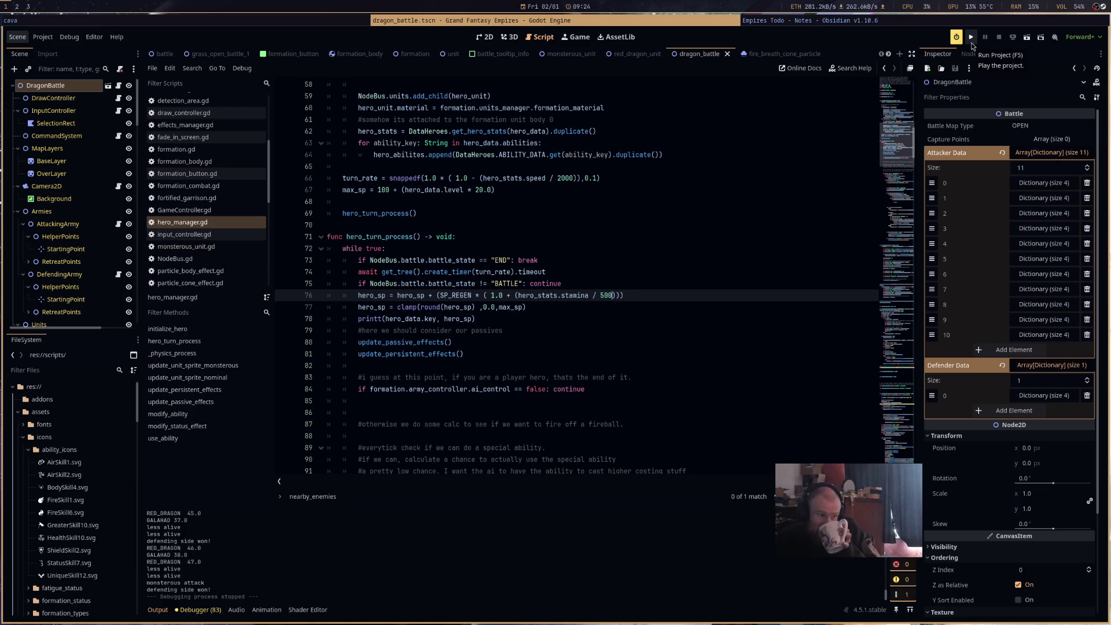
pyautogui.click(1022, 41)
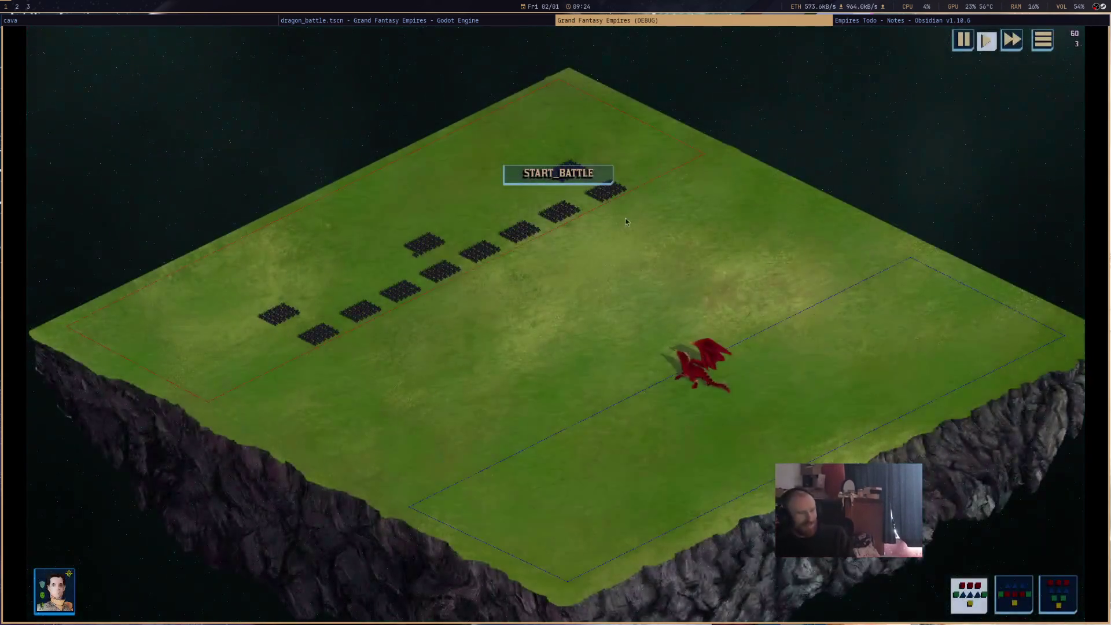
# Select the red dragon, watch it breathe fire on the advancing troops, then close the game.
pyautogui.click(699, 391)
pyautogui.scroll(3, 708, 416)
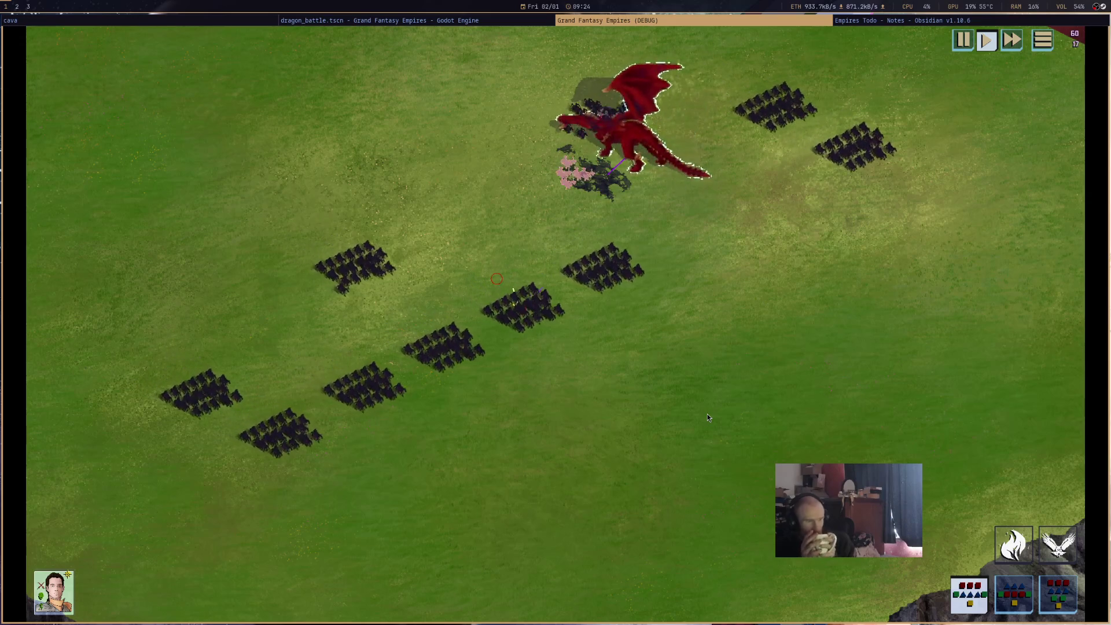
pyautogui.moveTo(647, 167)
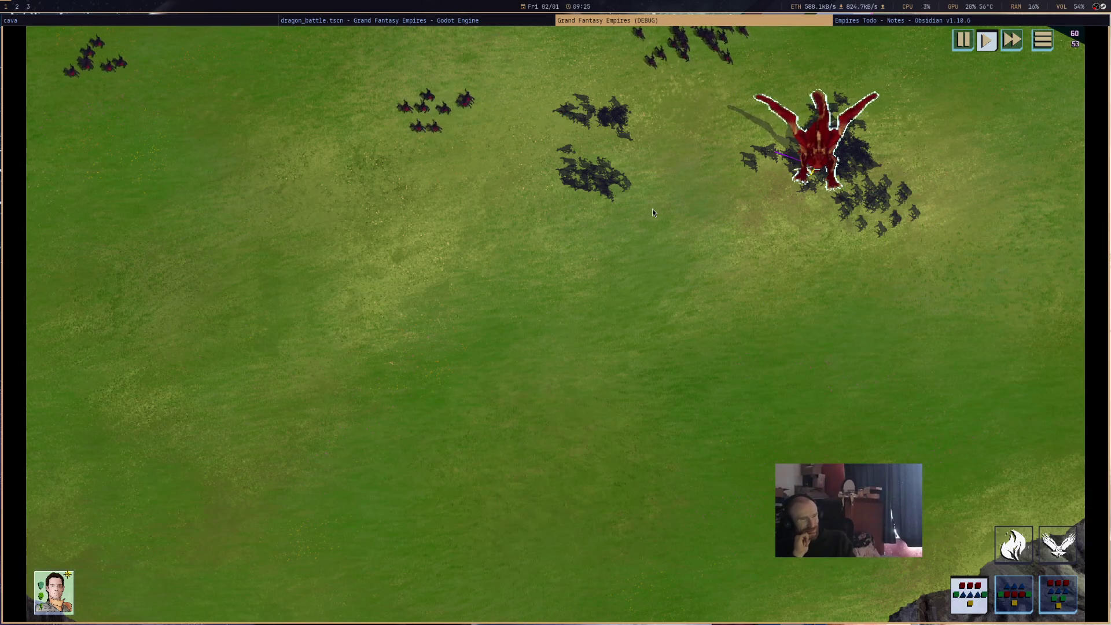
pyautogui.scroll(-5, 652, 212)
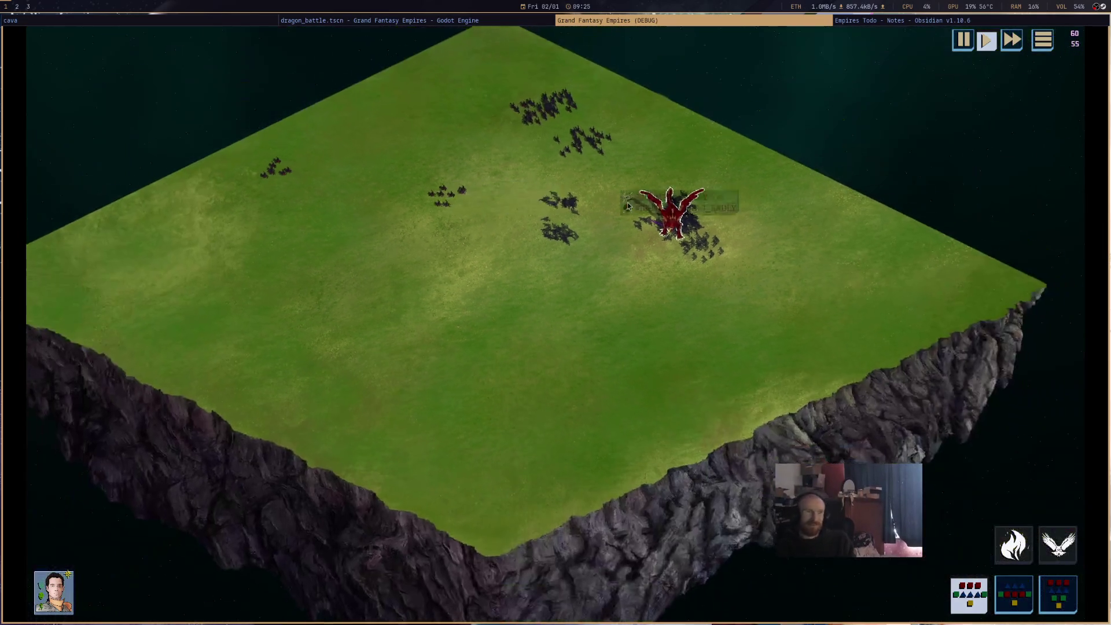
pyautogui.moveTo(743, 281)
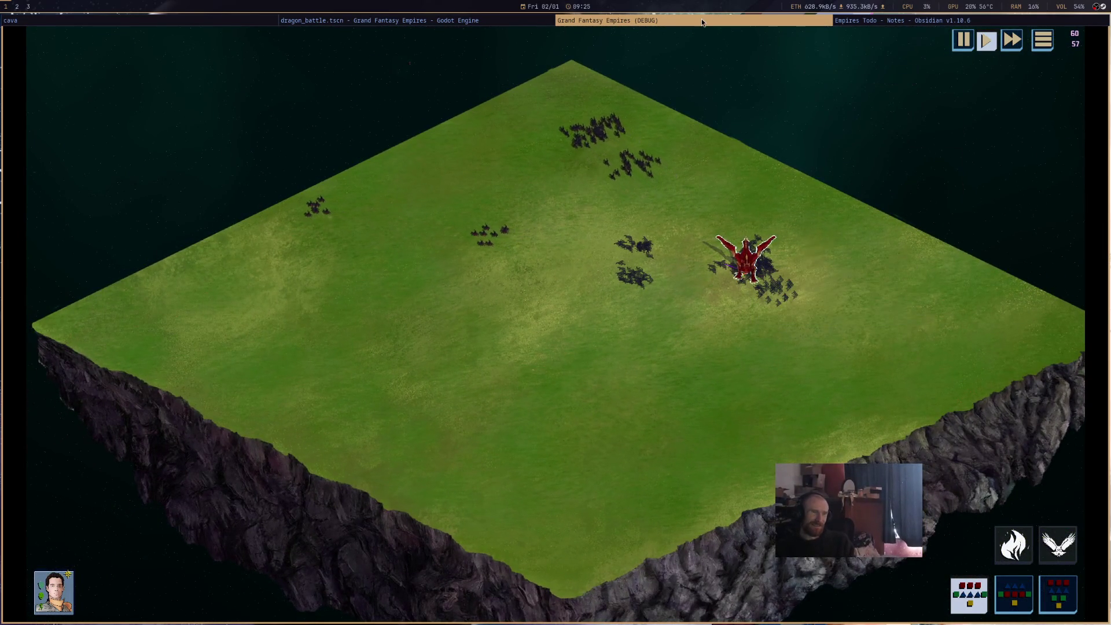
pyautogui.middleClick(702, 19)
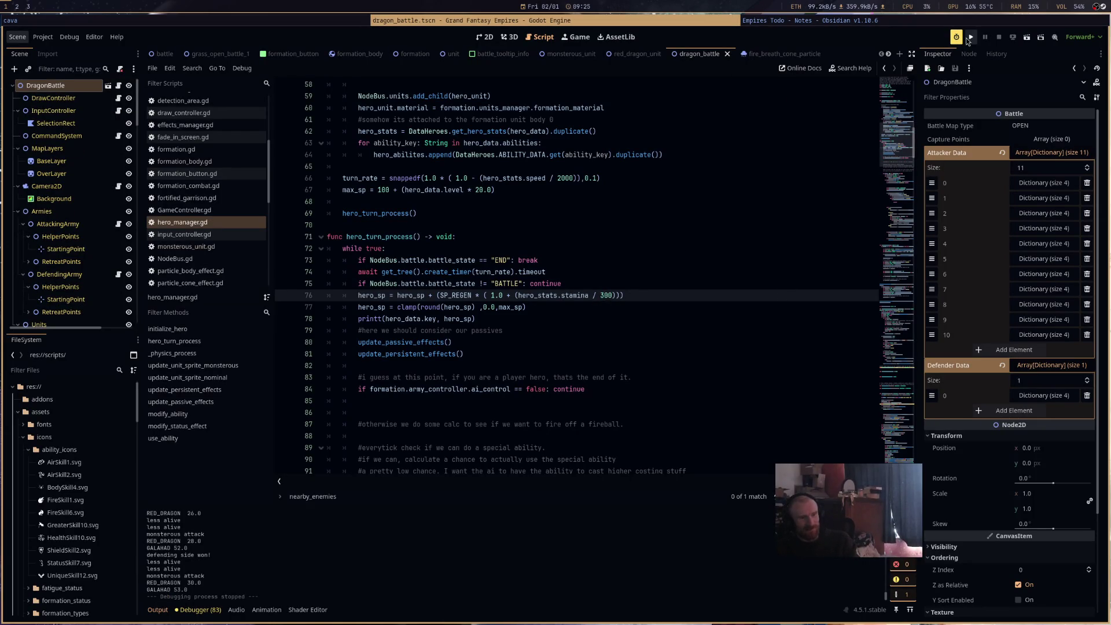
# Run the full project, close it, then run the dragon battle scene instead.
pyautogui.click(968, 38)
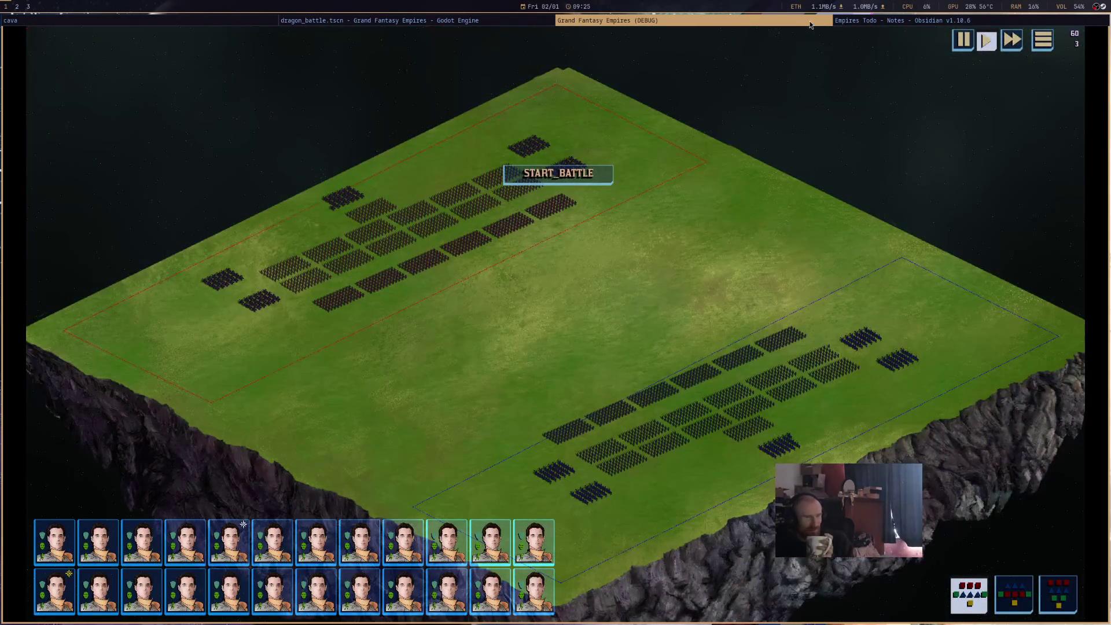
pyautogui.middleClick(810, 25)
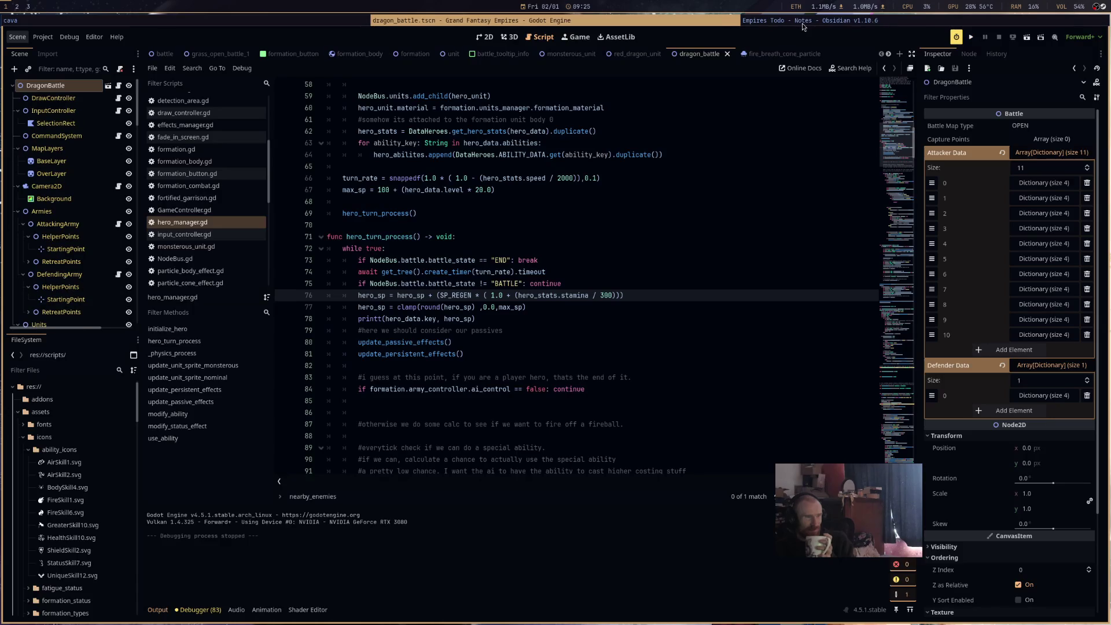
pyautogui.click(1033, 38)
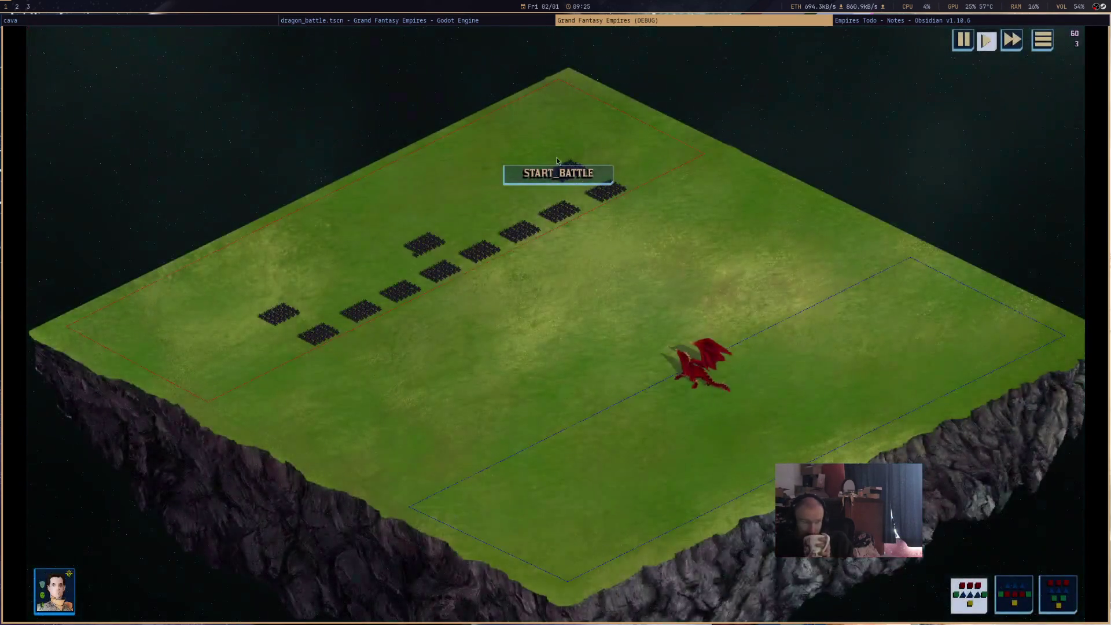
# Select the red dragon and pan across the battlefield watching the fight, then stop the test run.
pyautogui.click(701, 365)
pyautogui.scroll(3, 666, 347)
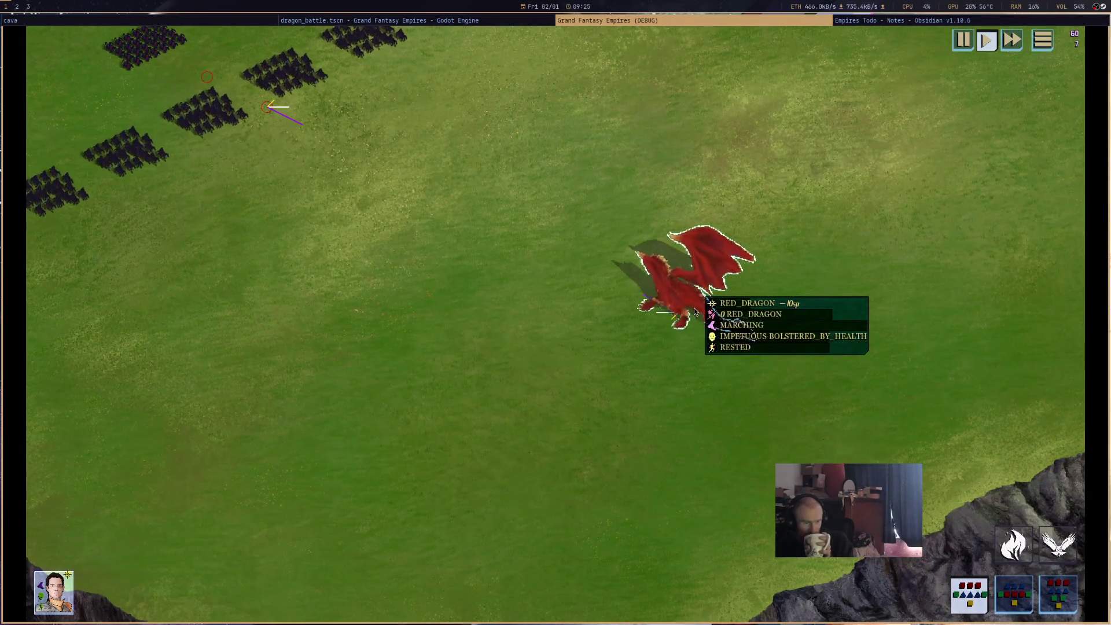
pyautogui.press('Up')
pyautogui.press('Left')
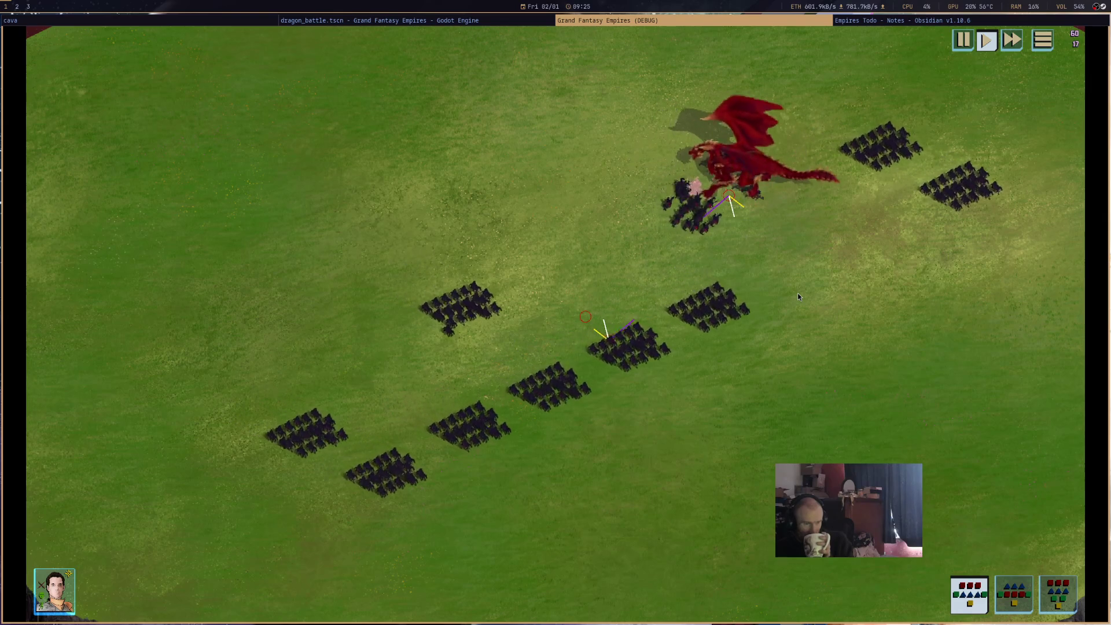
pyautogui.moveTo(735, 158)
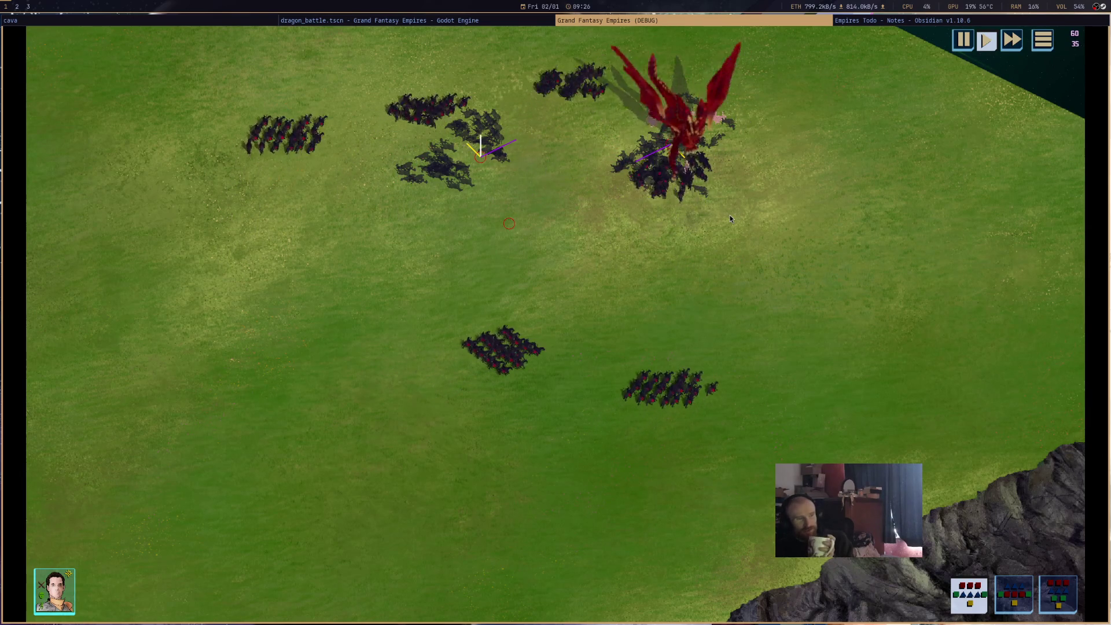
pyautogui.moveTo(688, 122)
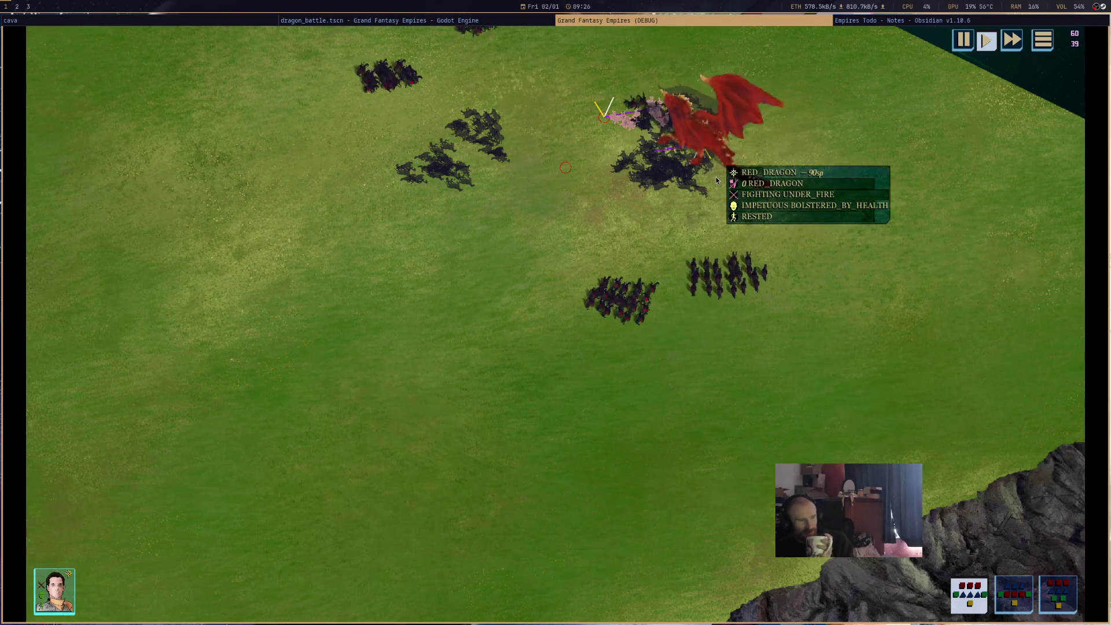
pyautogui.press('super+q')
pyautogui.scroll(-5, 707, 340)
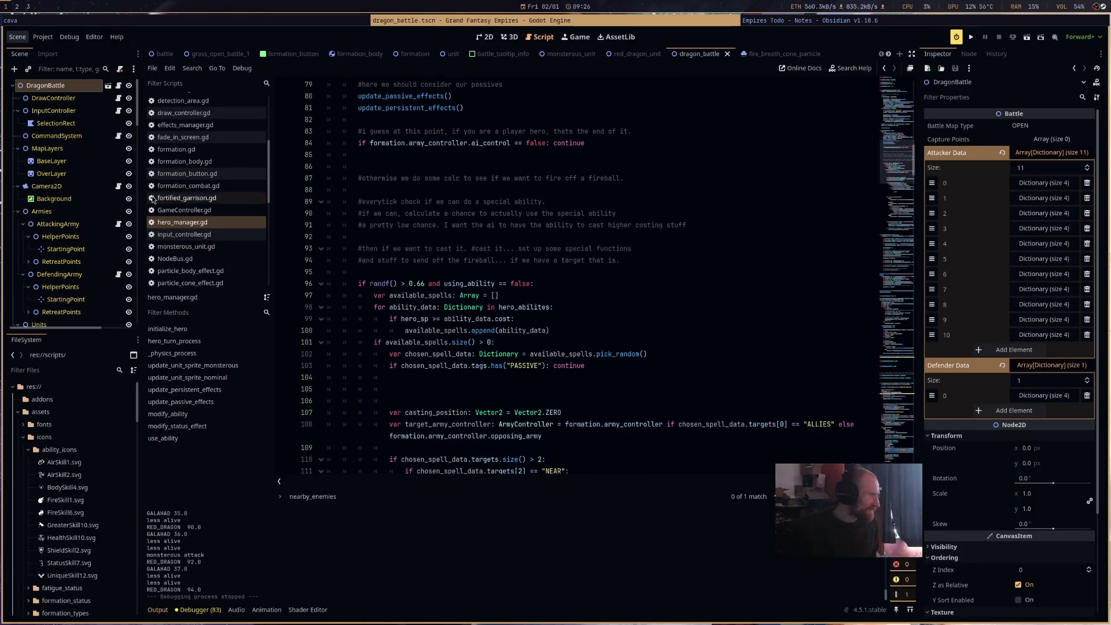
# Open DataUnits.gd and select the RED_DRAGON level value.
pyautogui.scroll(5, 231, 226)
pyautogui.click(229, 233)
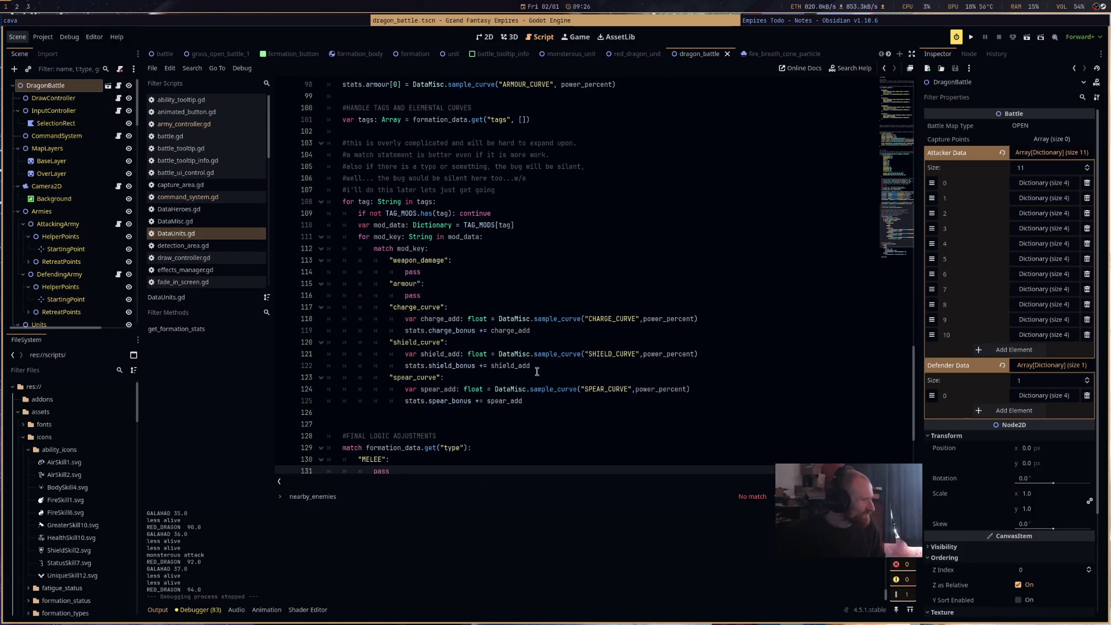
pyautogui.scroll(8, 555, 372)
pyautogui.scroll(20, 699, 444)
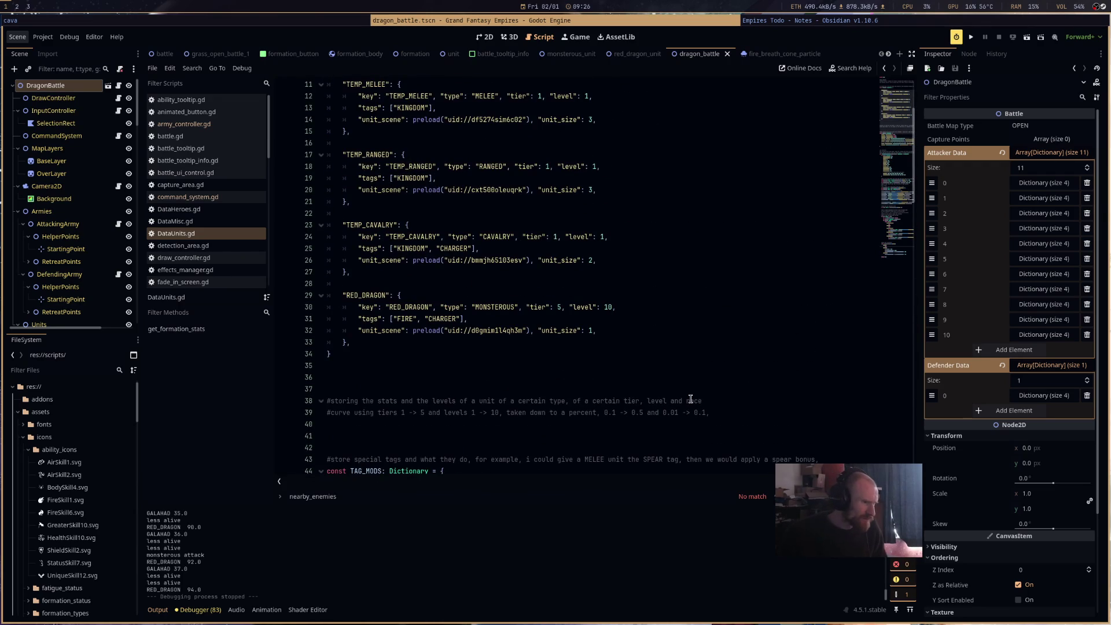
pyautogui.scroll(2, 689, 384)
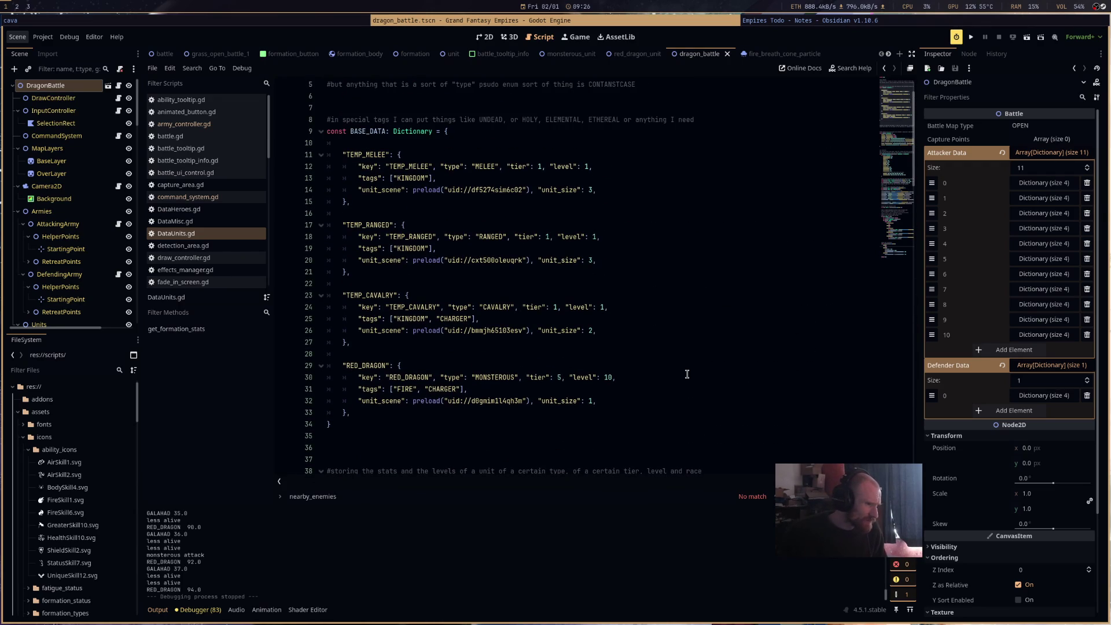
pyautogui.doubleClick(559, 378)
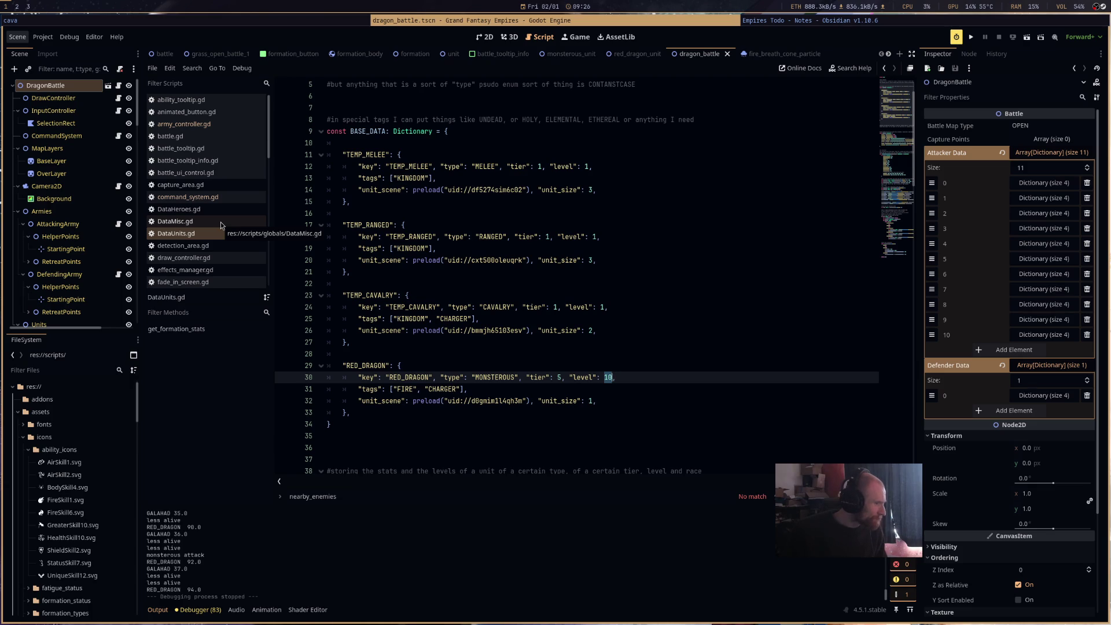
# Move through DataMisc.gd, DataUnits.gd and detection_area.gd to open formation_combat.gd.
pyautogui.click(220, 221)
pyautogui.click(221, 234)
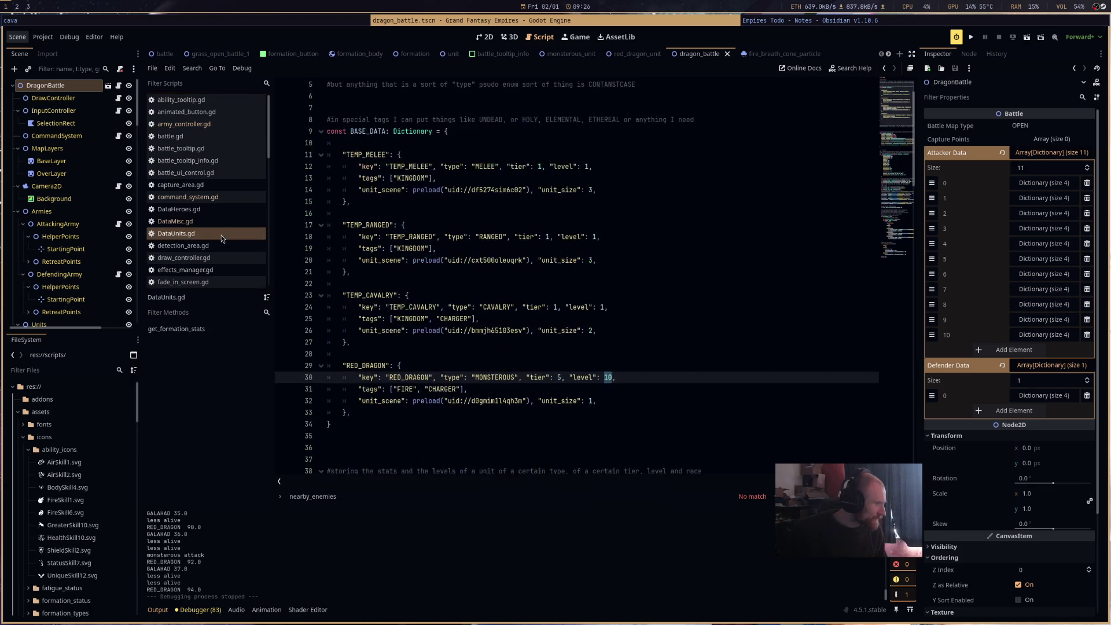
pyautogui.click(221, 246)
pyautogui.scroll(-5, 221, 246)
pyautogui.click(229, 212)
# Scroll through formation_combat.gd and search it for 'damage'.
pyautogui.scroll(-10, 671, 358)
pyautogui.scroll(-3, 700, 380)
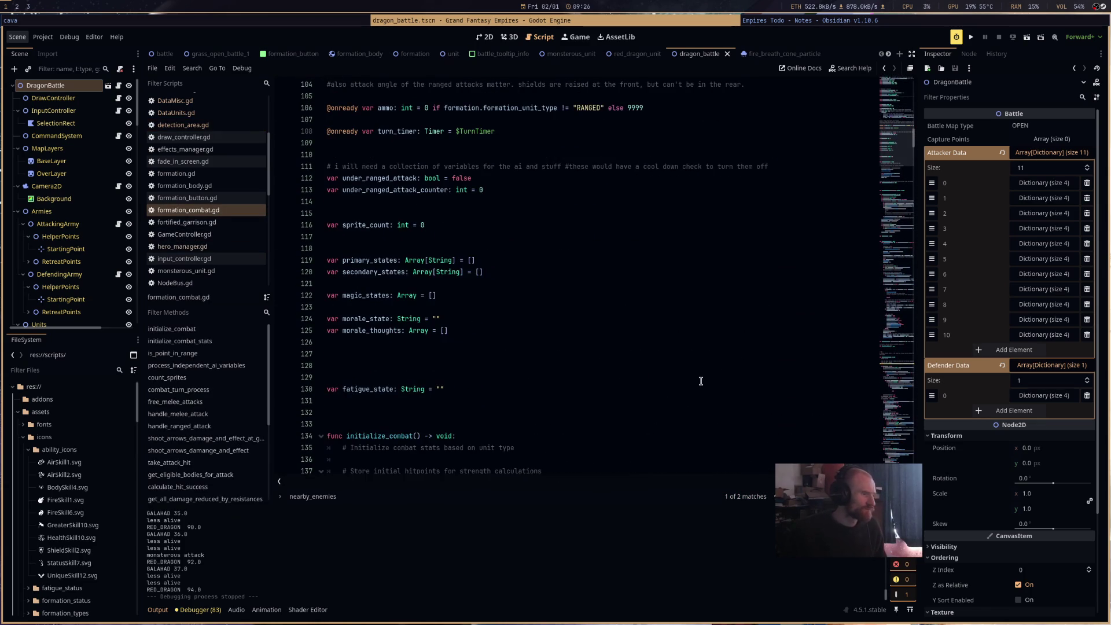
pyautogui.scroll(-20, 701, 381)
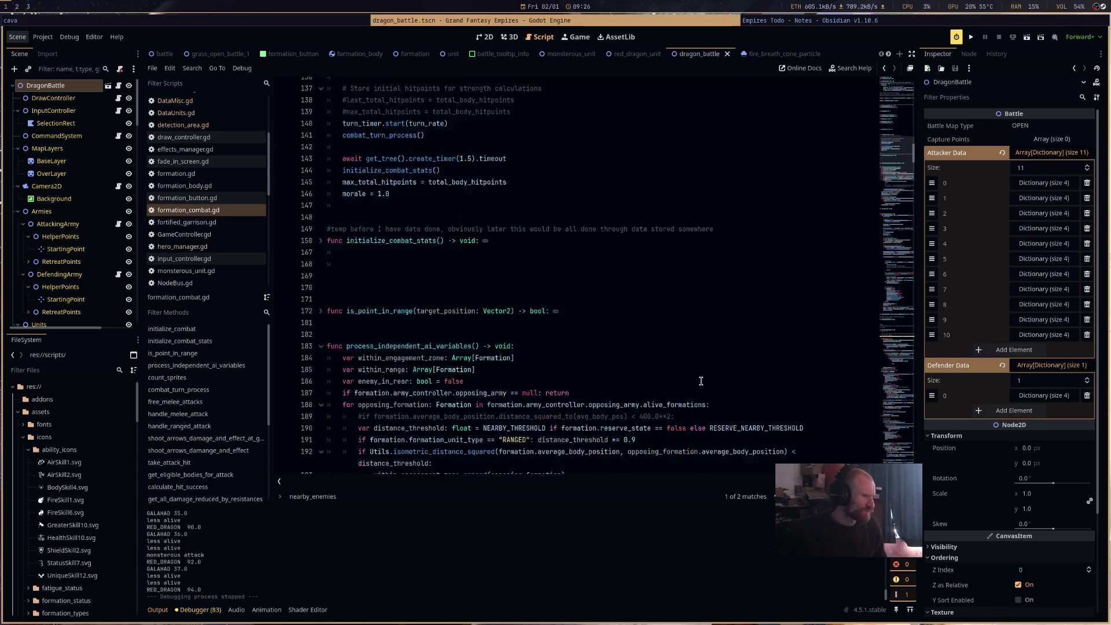
pyautogui.scroll(-4, 700, 381)
pyautogui.scroll(-16, 701, 382)
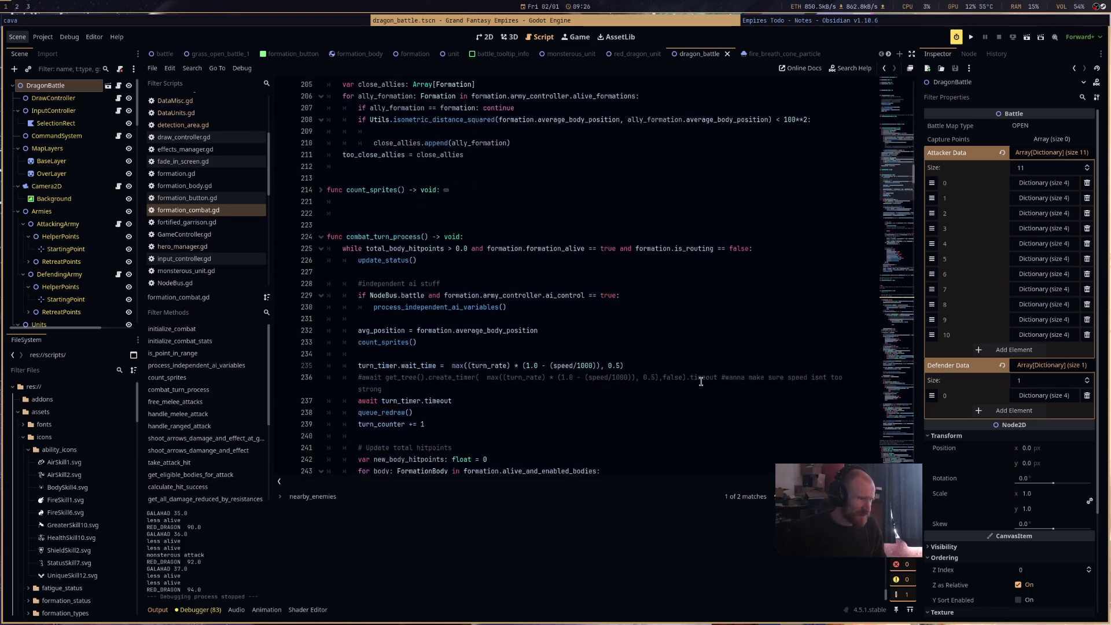
pyautogui.scroll(-5, 700, 381)
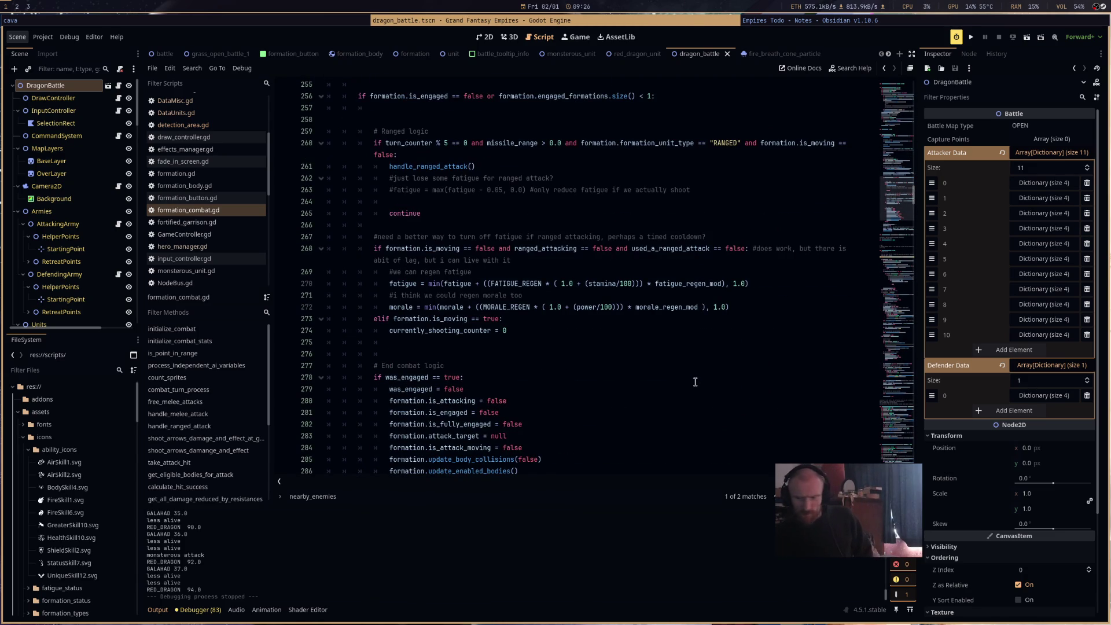
pyautogui.scroll(-4, 713, 365)
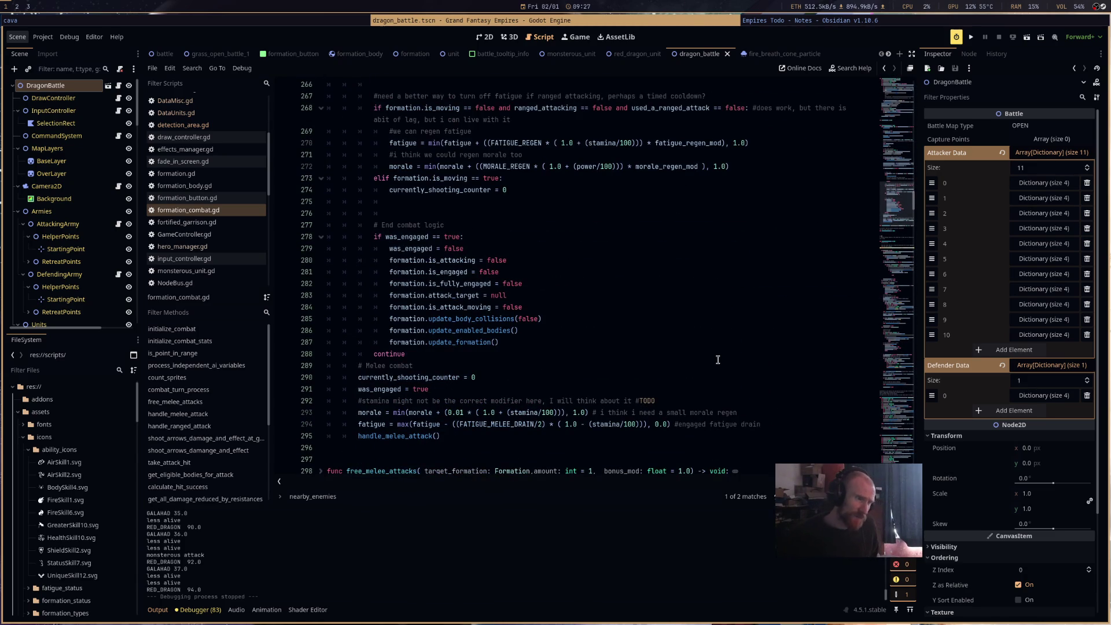
pyautogui.scroll(1, 719, 333)
pyautogui.scroll(-1, 718, 321)
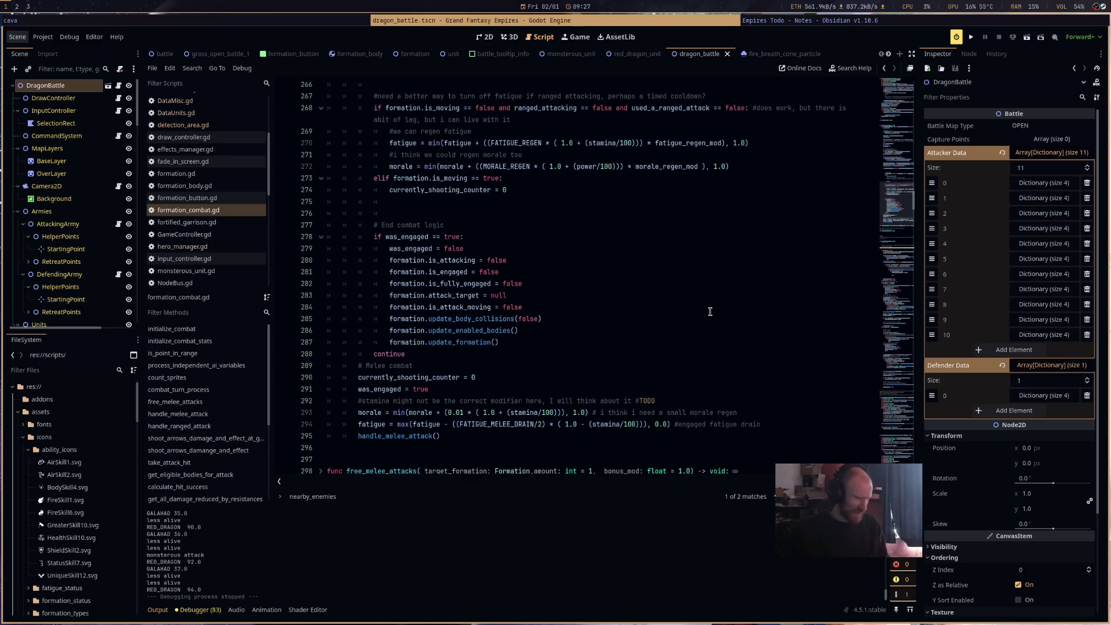
pyautogui.hotkey('ctrl', 'f')
pyautogui.write('damage')
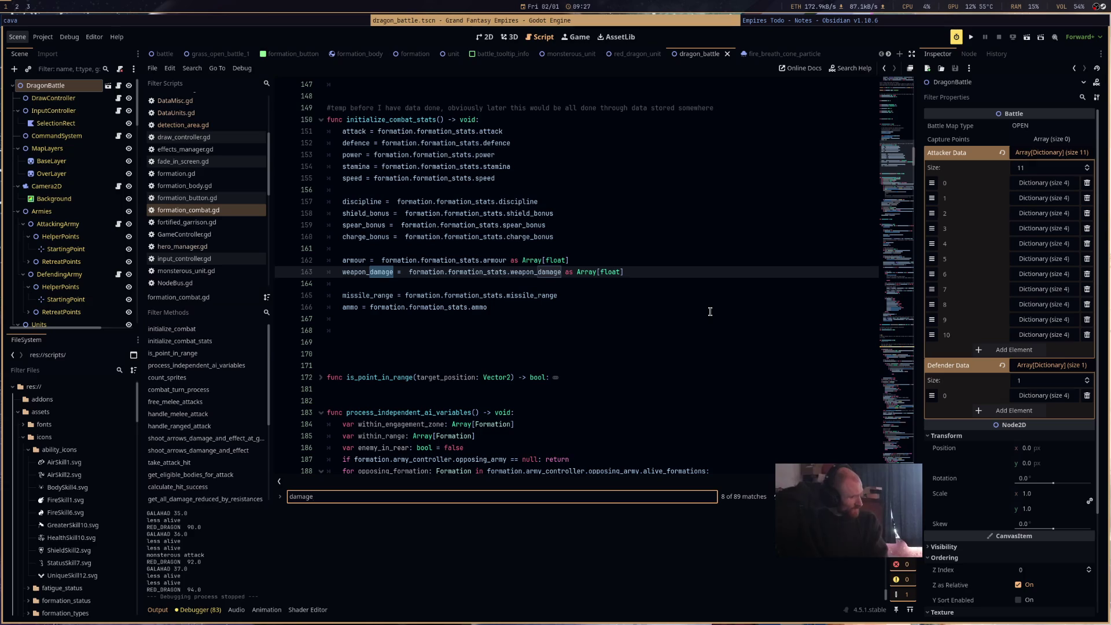
# Search formation_combat.gd for weapon_damage, stepping through matches to the one in calculate_damage.
pyautogui.click(363, 272)
pyautogui.doubleClick(364, 272)
pyautogui.click(400, 496)
pyautogui.hotkey('ctrl', 'f')
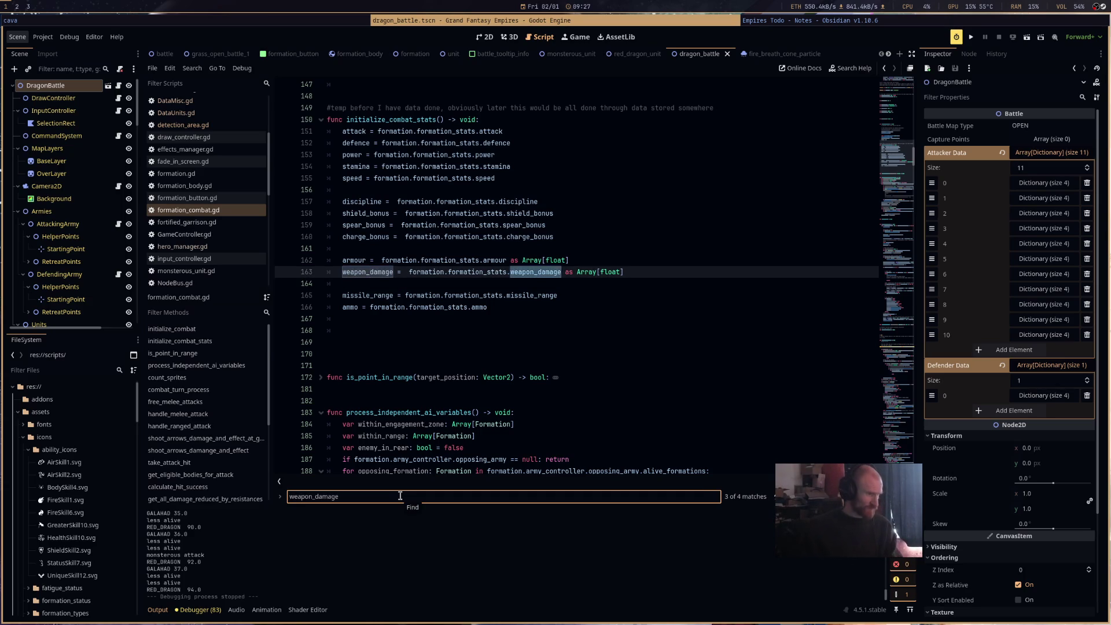
pyautogui.press('Return')
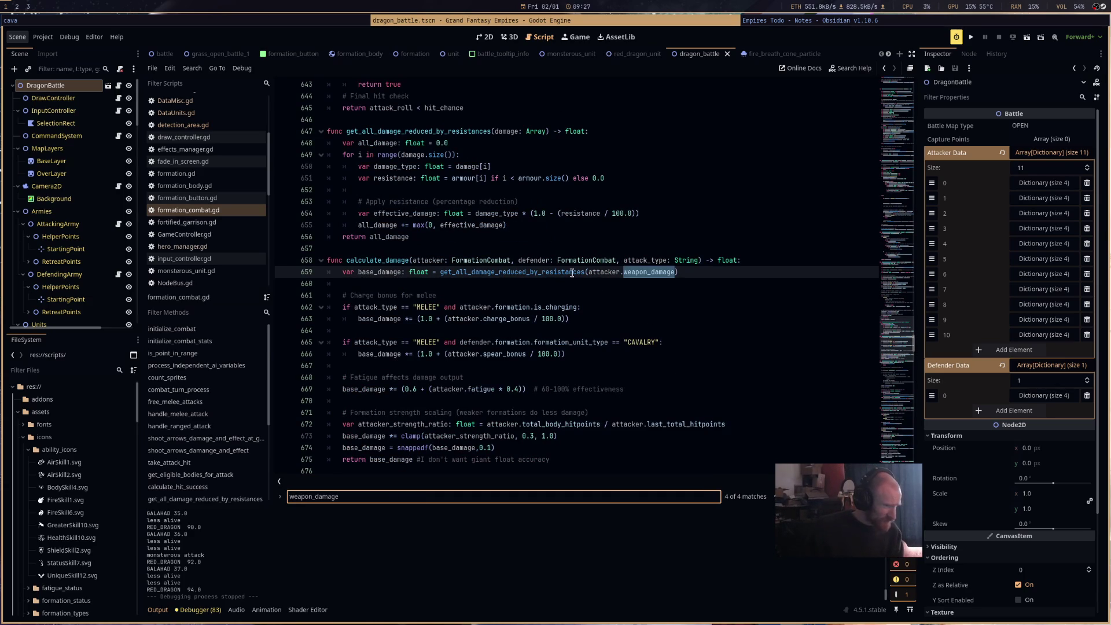
pyautogui.press('Return')
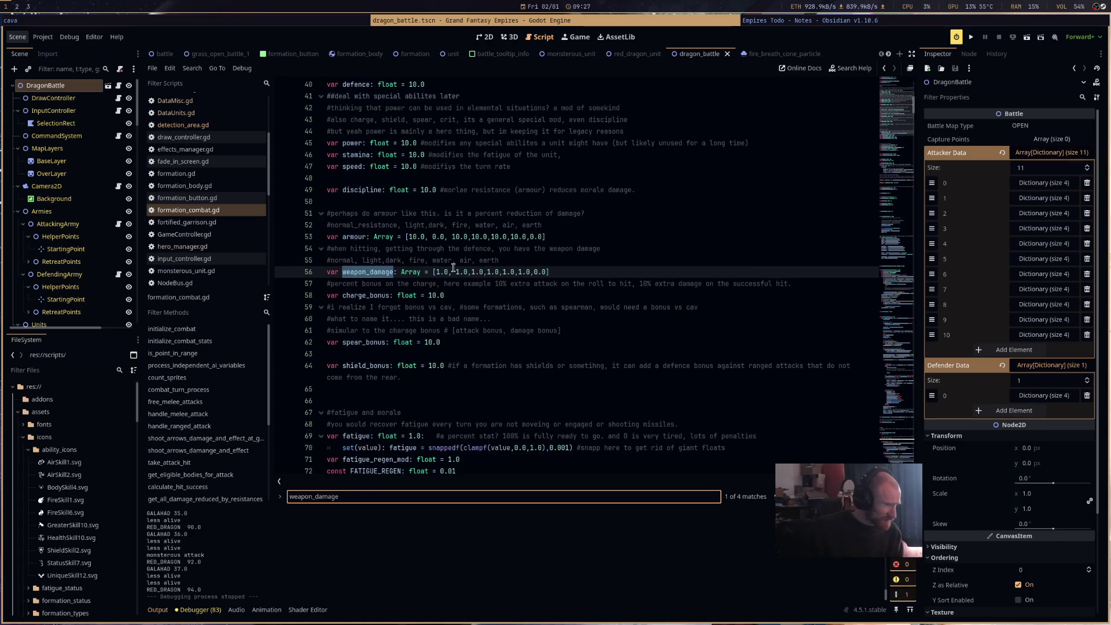
pyautogui.press('Return')
pyautogui.press('Return')
pyautogui.press('Return')
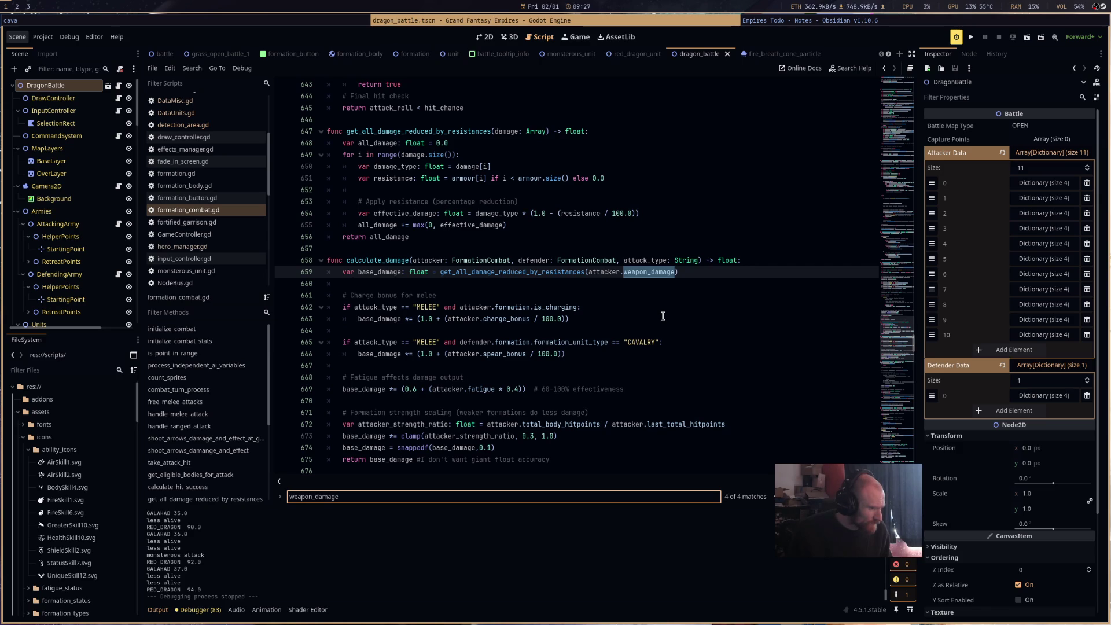
# Select the charge bonus code around line 662 in calculate_damage.
pyautogui.scroll(-3, 662, 315)
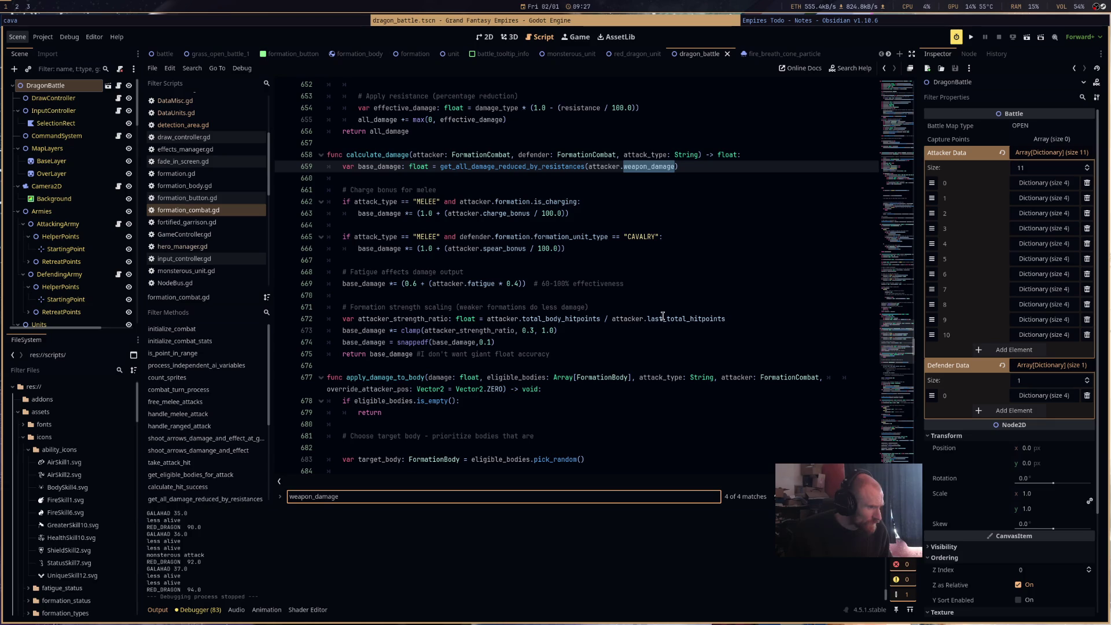
pyautogui.click(622, 218)
pyautogui.hotkey('shift', 'Up')
pyautogui.hotkey('shift', 'Home')
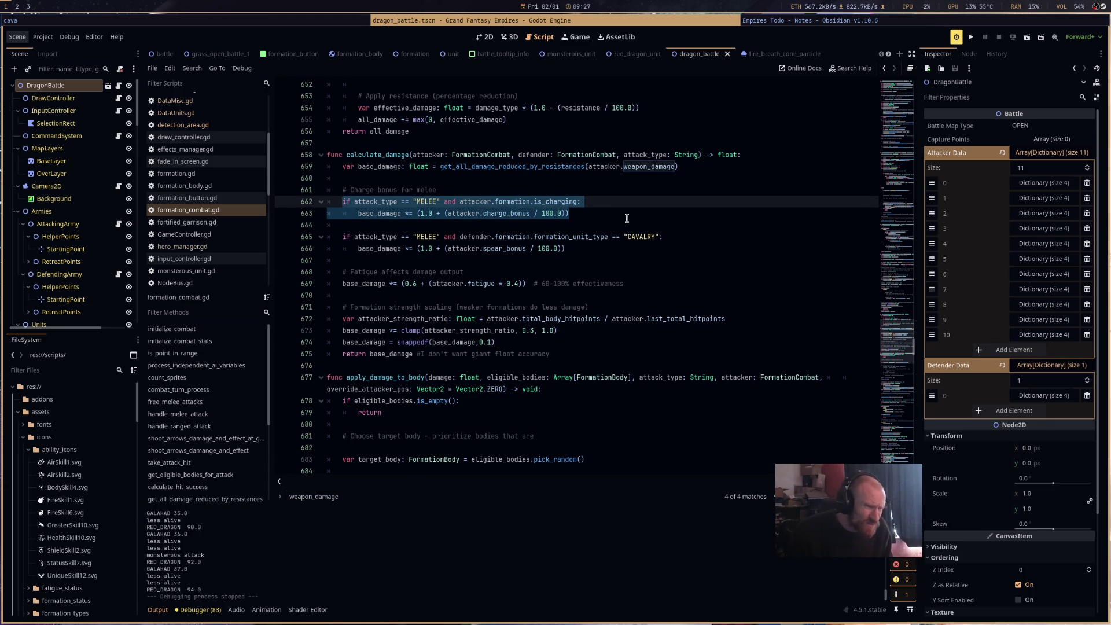
# Replace the '# Charge bonus for melee' comment with 'TODO is this right?'.
pyautogui.moveTo(436, 190); pyautogui.dragTo(346, 193)
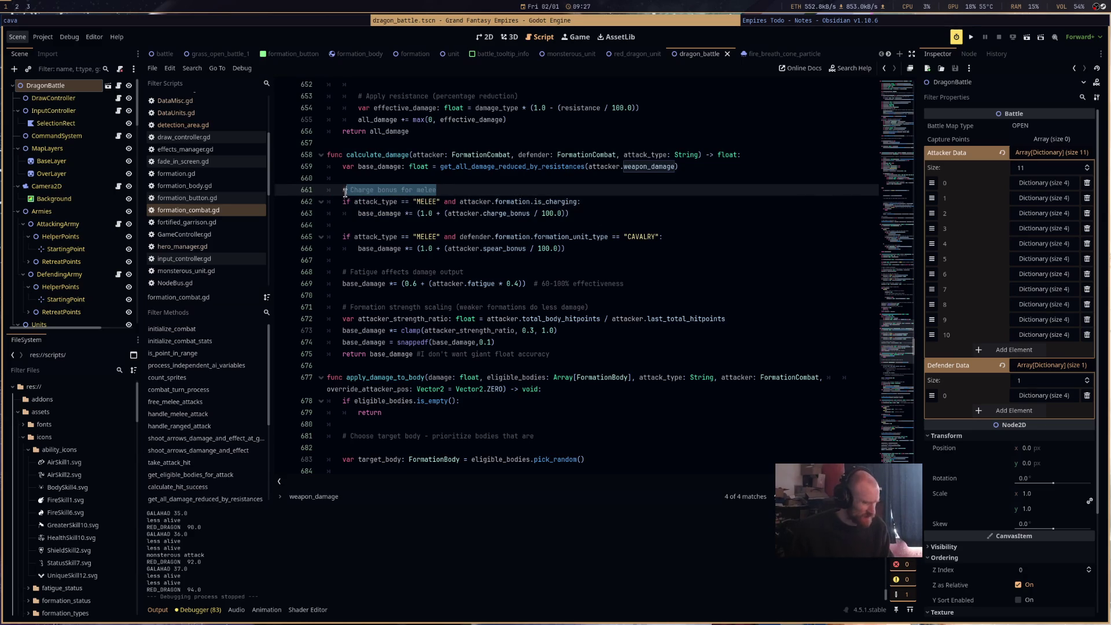
pyautogui.write('TOD')
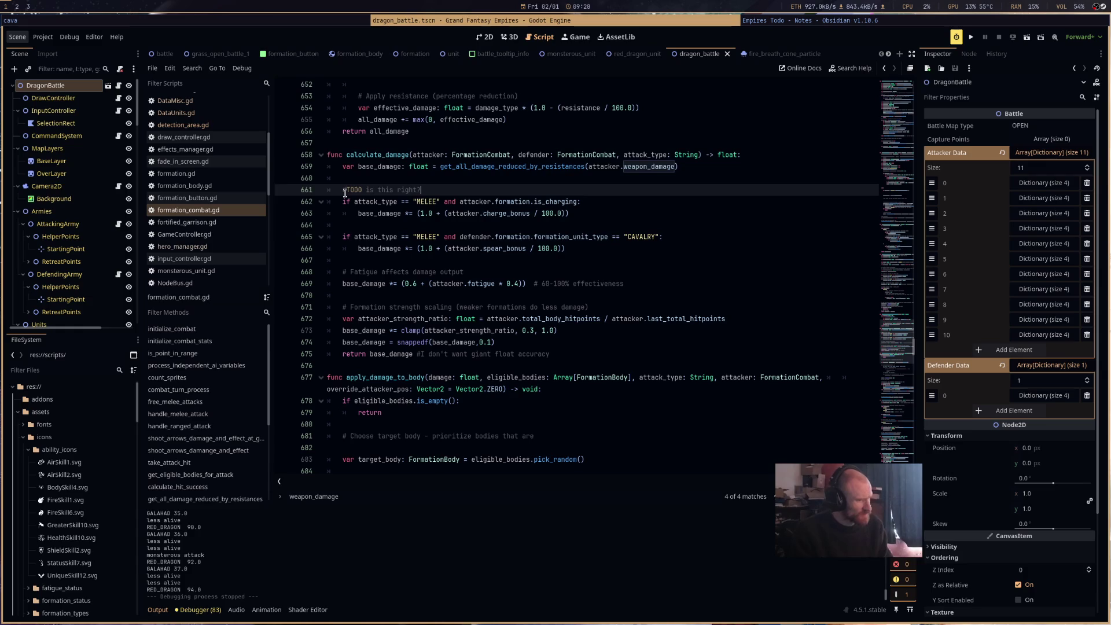
pyautogui.click(716, 239)
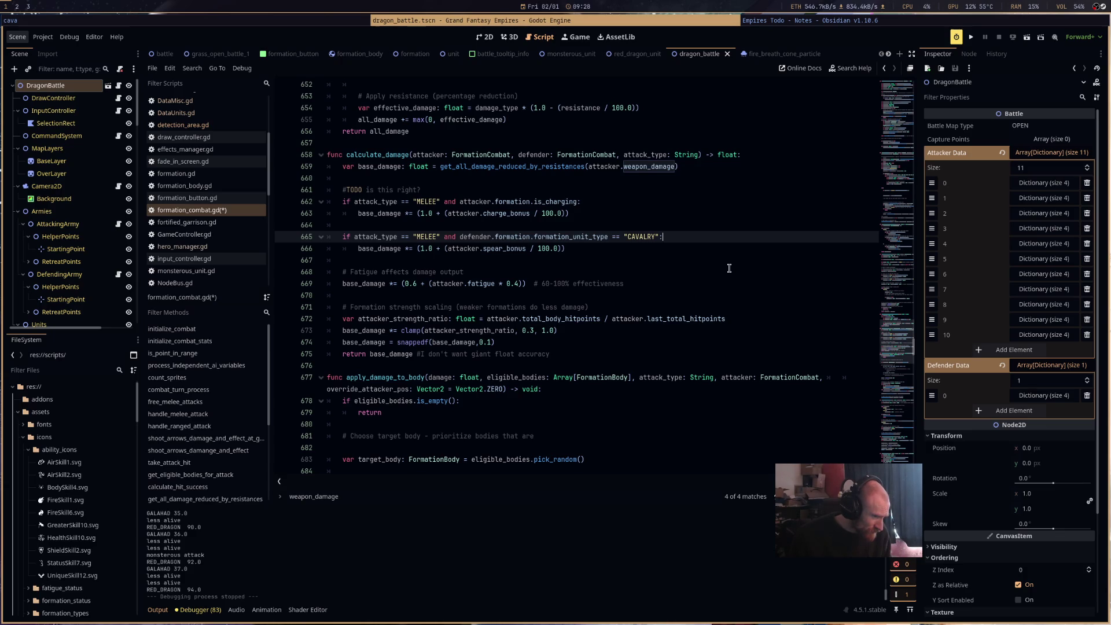
# Look over the formation strength scaling comment and save formation_combat.gd.
pyautogui.moveTo(350, 313); pyautogui.dragTo(610, 311)
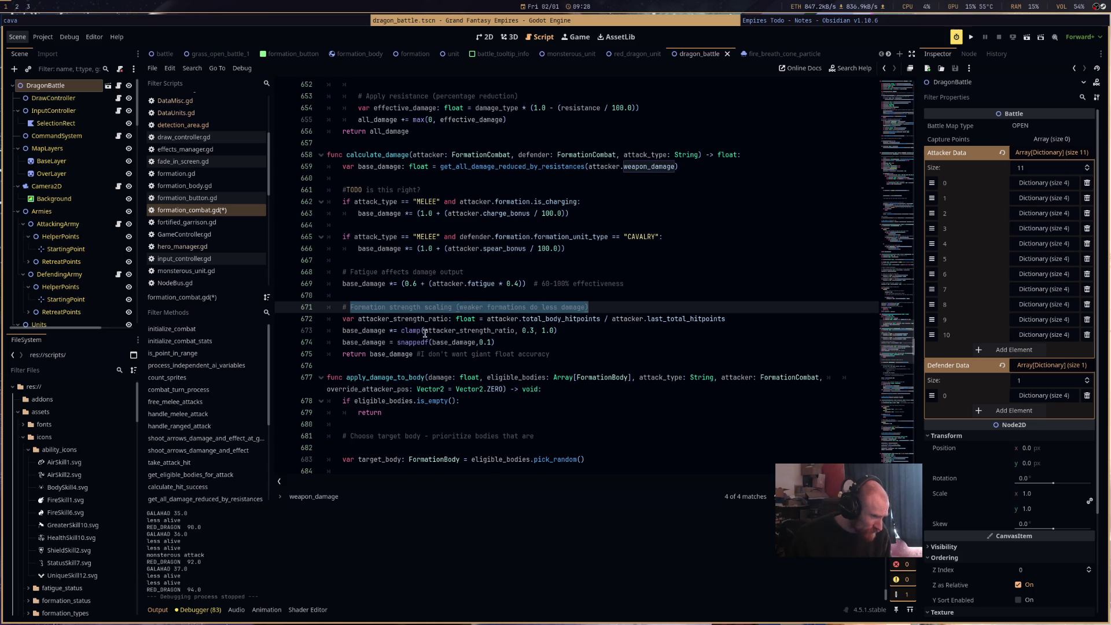
pyautogui.click(593, 331)
pyautogui.scroll(-6, 590, 336)
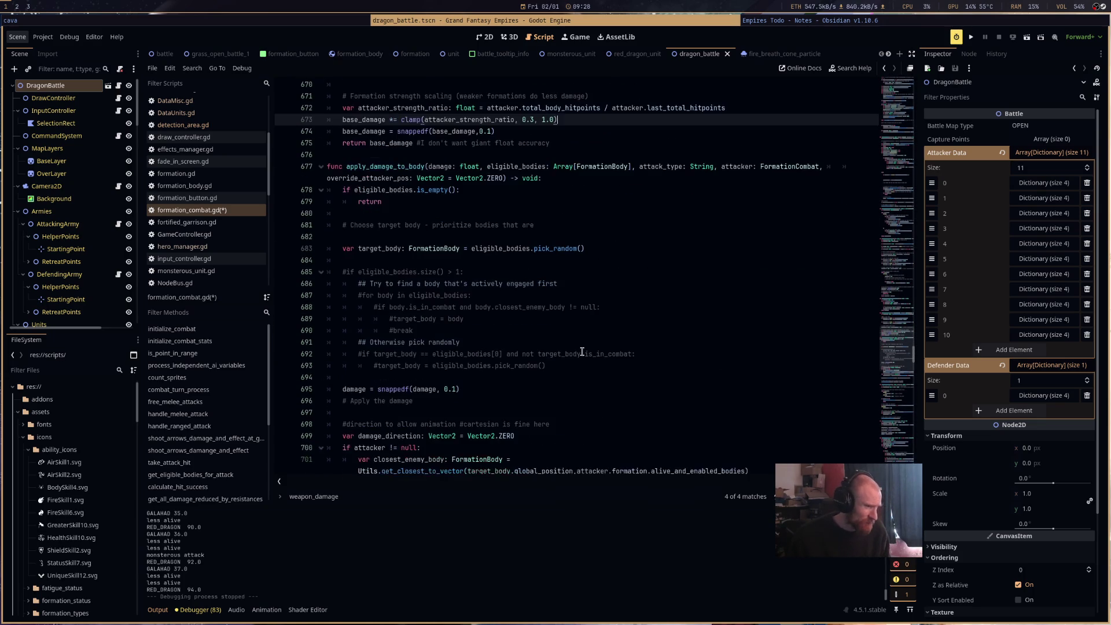
pyautogui.scroll(-4, 585, 350)
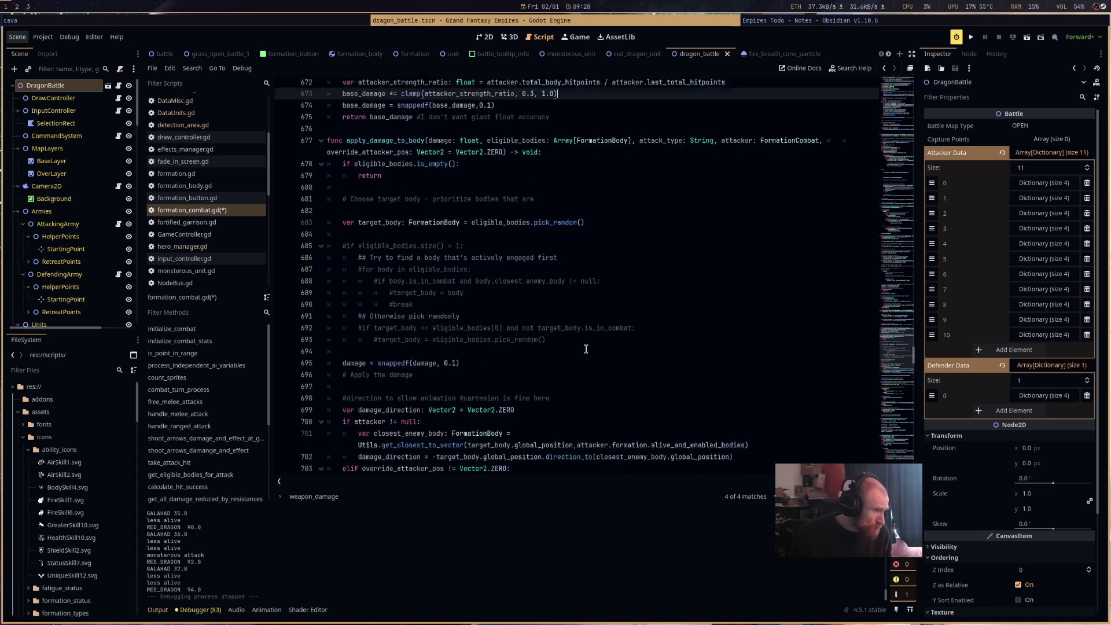
pyautogui.scroll(-3, 586, 349)
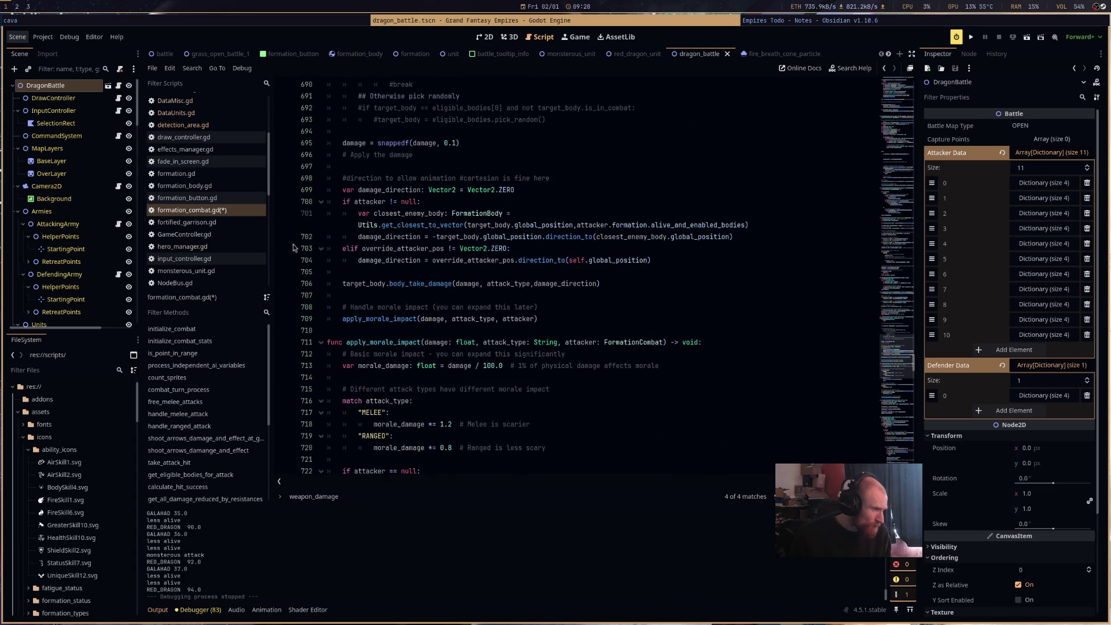
pyautogui.hotkey('ctrl', 's')
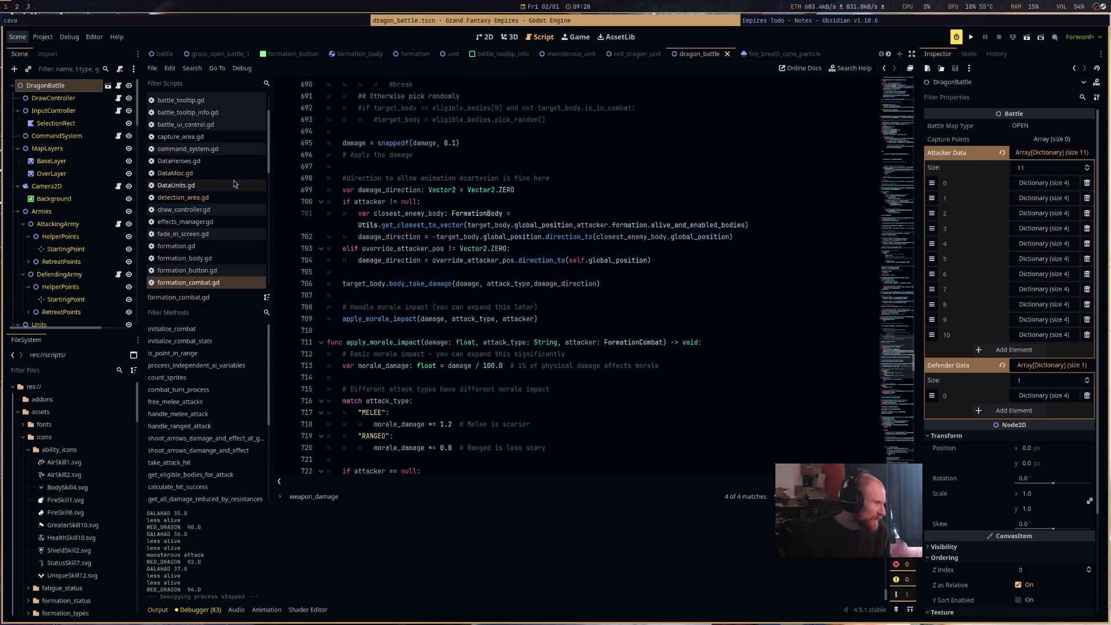
# In DataUnits.gd, highlight size_mod and weapon_damage on line 97 to check their uses.
pyautogui.click(234, 185)
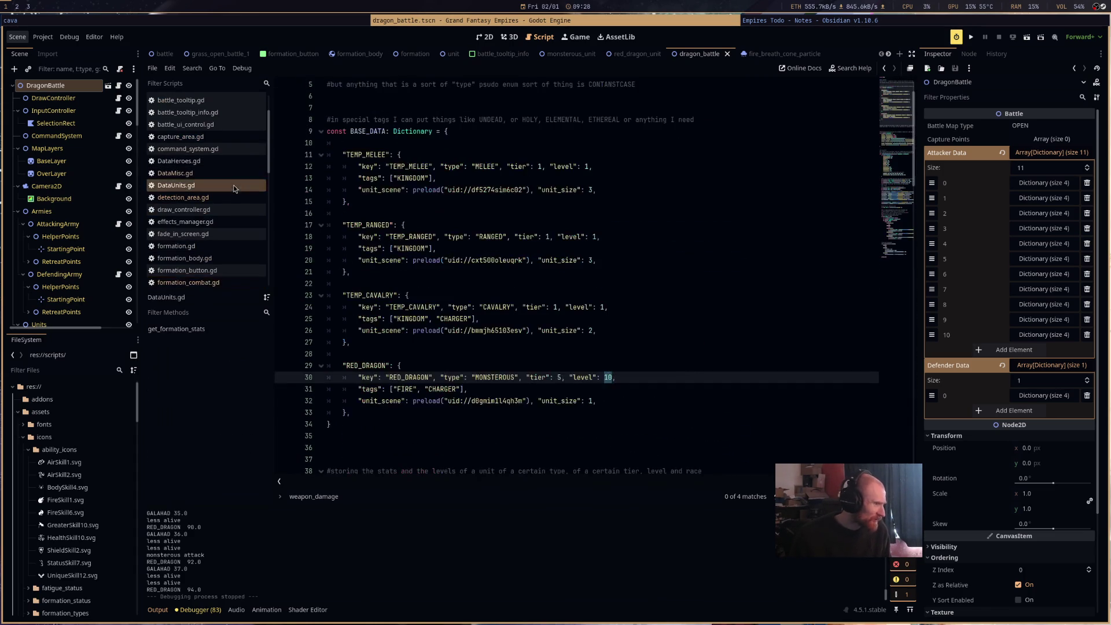
pyautogui.click(900, 171)
pyautogui.moveTo(898, 172); pyautogui.dragTo(900, 196)
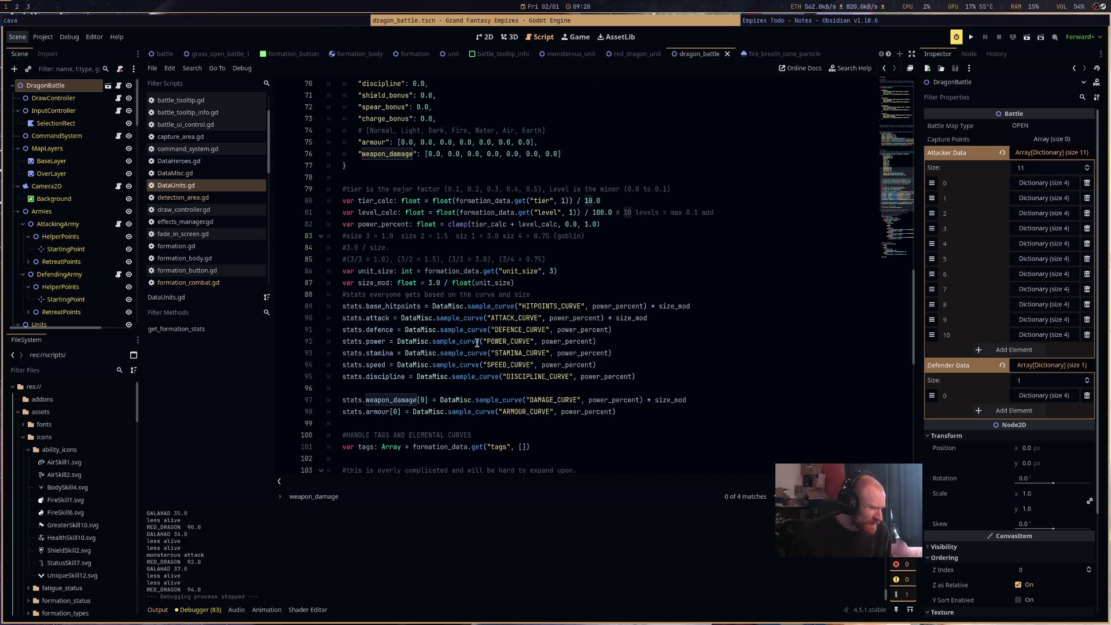
pyautogui.moveTo(644, 403); pyautogui.dragTo(687, 401)
pyautogui.click(681, 401)
pyautogui.doubleClick(681, 401)
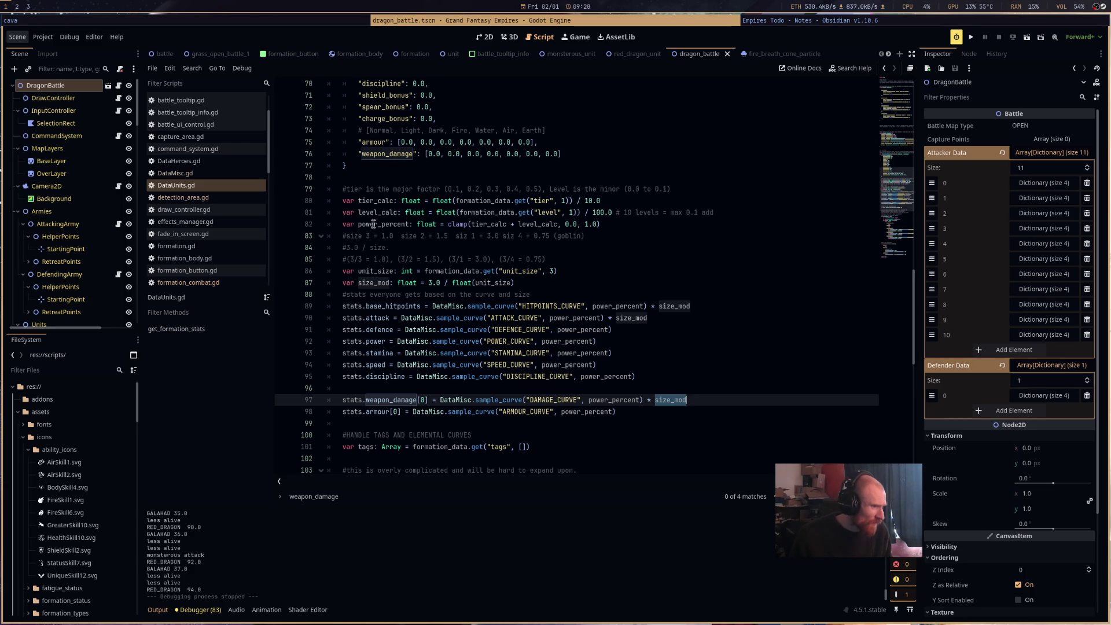
pyautogui.doubleClick(379, 399)
pyautogui.scroll(-5, 70, 457)
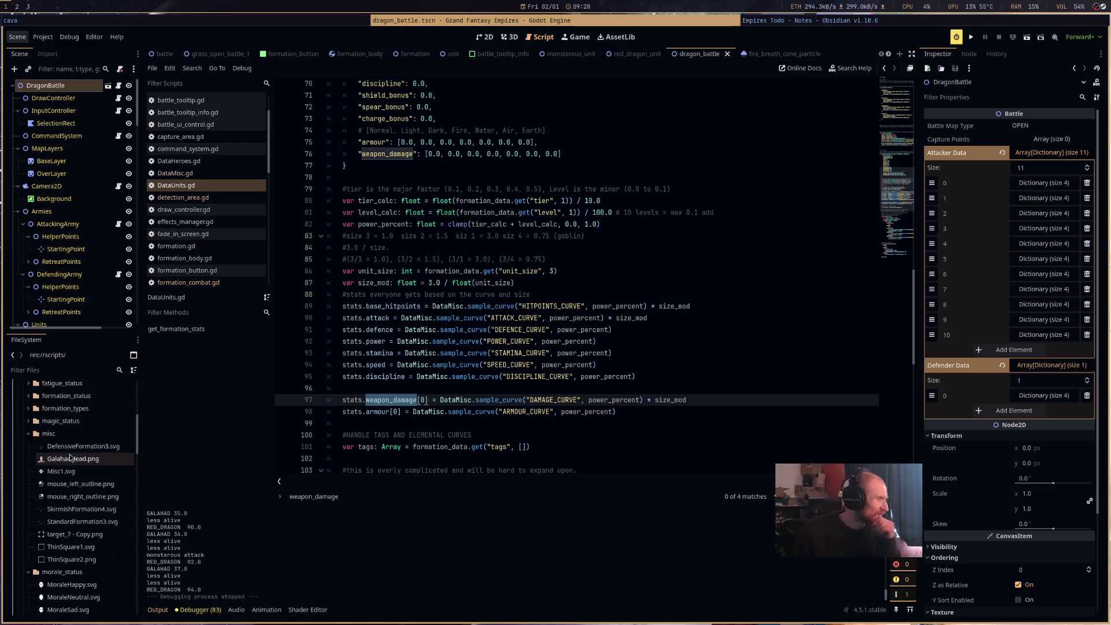
pyautogui.scroll(-5, 70, 457)
pyautogui.scroll(-2, 72, 489)
pyautogui.scroll(-15, 72, 489)
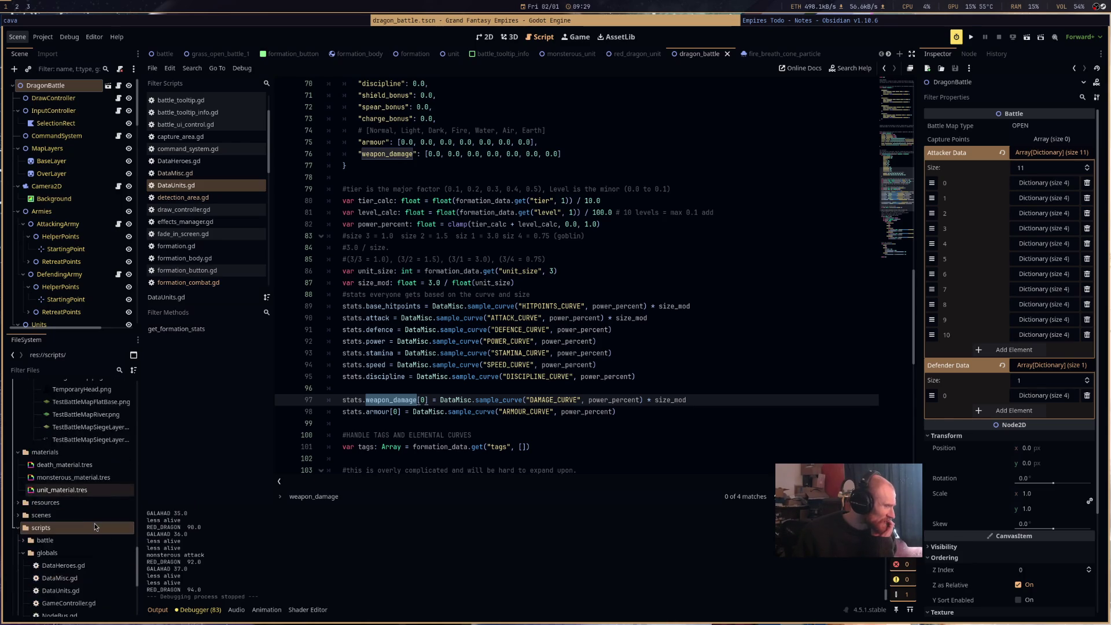
pyautogui.scroll(5, 96, 523)
pyautogui.scroll(10, 96, 522)
pyautogui.scroll(15, 96, 522)
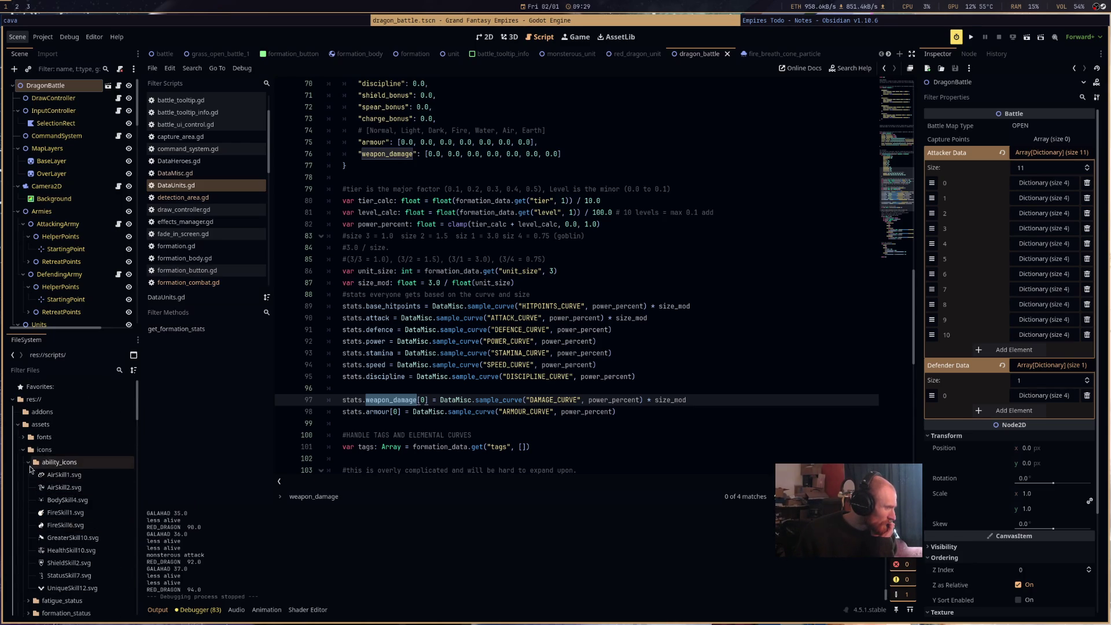
# Collapse the icons and sprites folders, expand resources/stat_curves and open damage_curve.tres.
pyautogui.click(23, 449)
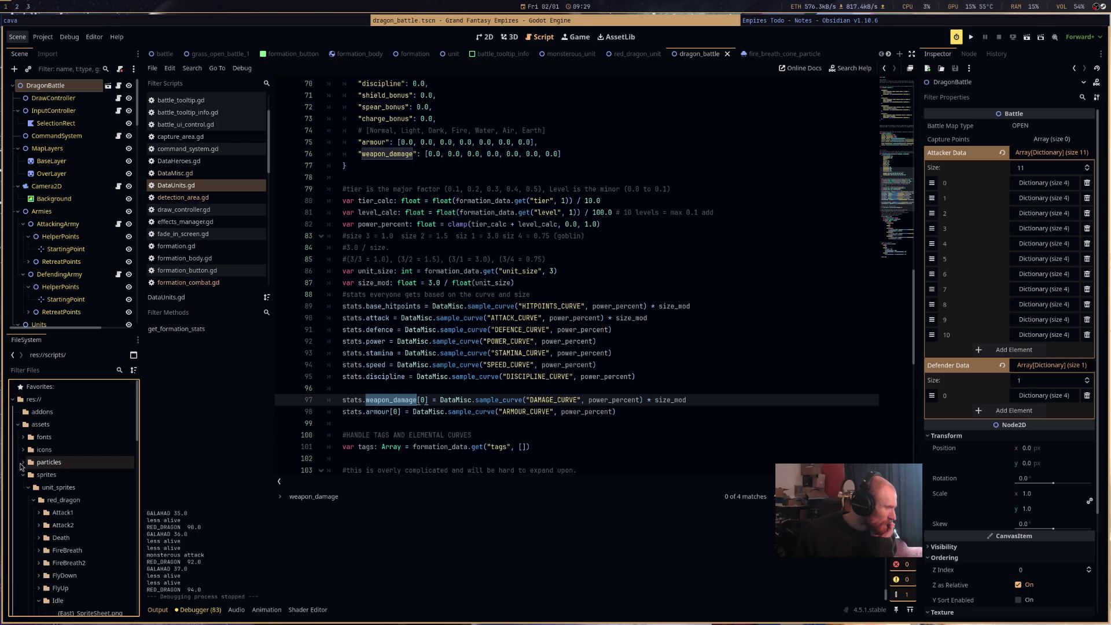
pyautogui.click(22, 475)
pyautogui.click(21, 489)
pyautogui.click(22, 476)
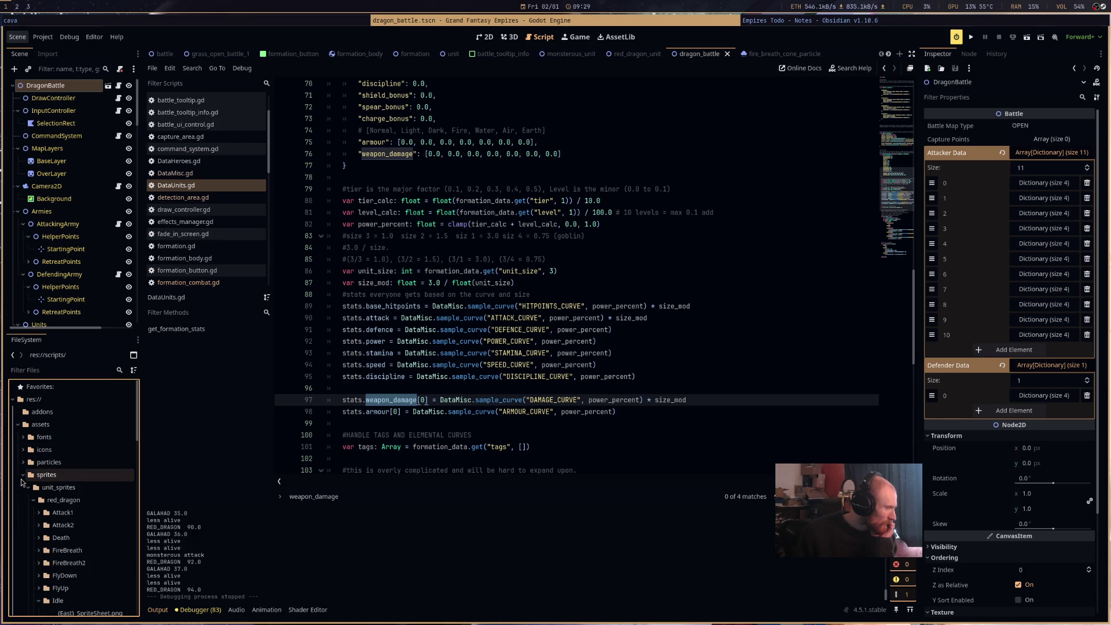
pyautogui.scroll(-3, 34, 489)
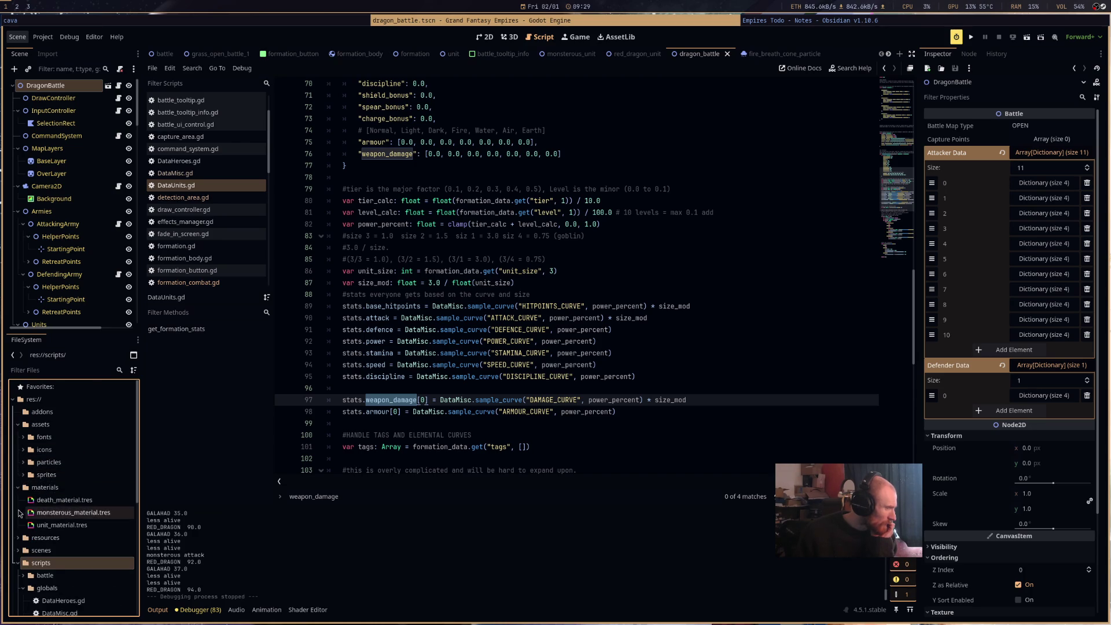
pyautogui.scroll(-3, 18, 510)
pyautogui.click(18, 420)
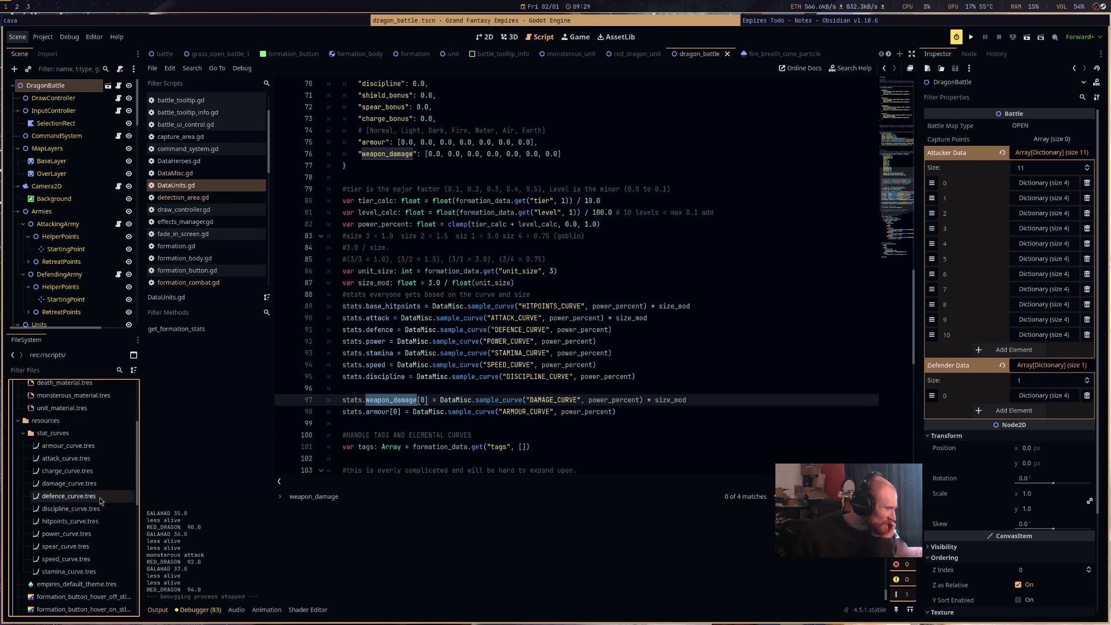
pyautogui.doubleClick(68, 483)
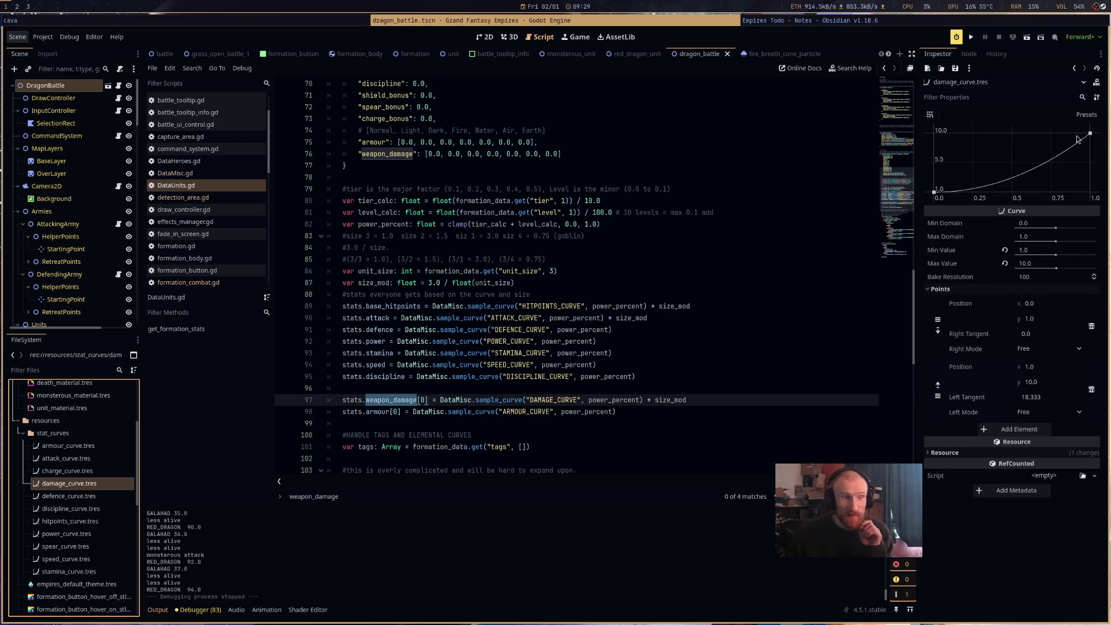
# Lower damage_curve.tres's Max Value to 5.0, drag its end point to the 5.0 top, and save.
pyautogui.moveTo(1090, 138)
pyautogui.mouseDown()
pyautogui.moveTo(1097, 168)
pyautogui.moveTo(1074, 178)
pyautogui.mouseUp()
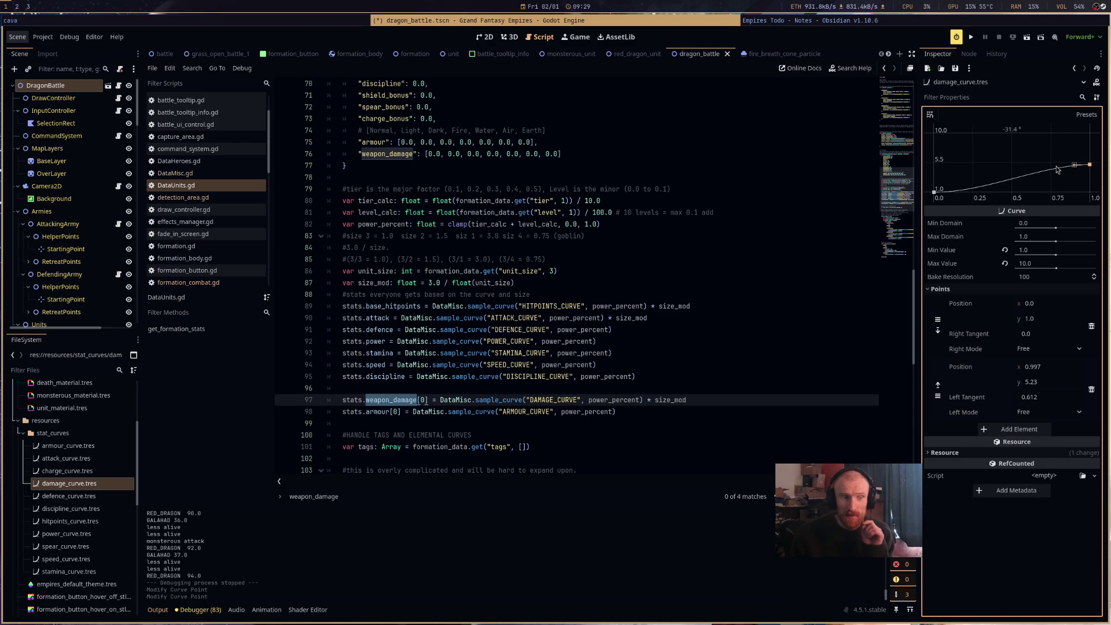
pyautogui.moveTo(1056, 170); pyautogui.dragTo(1094, 134)
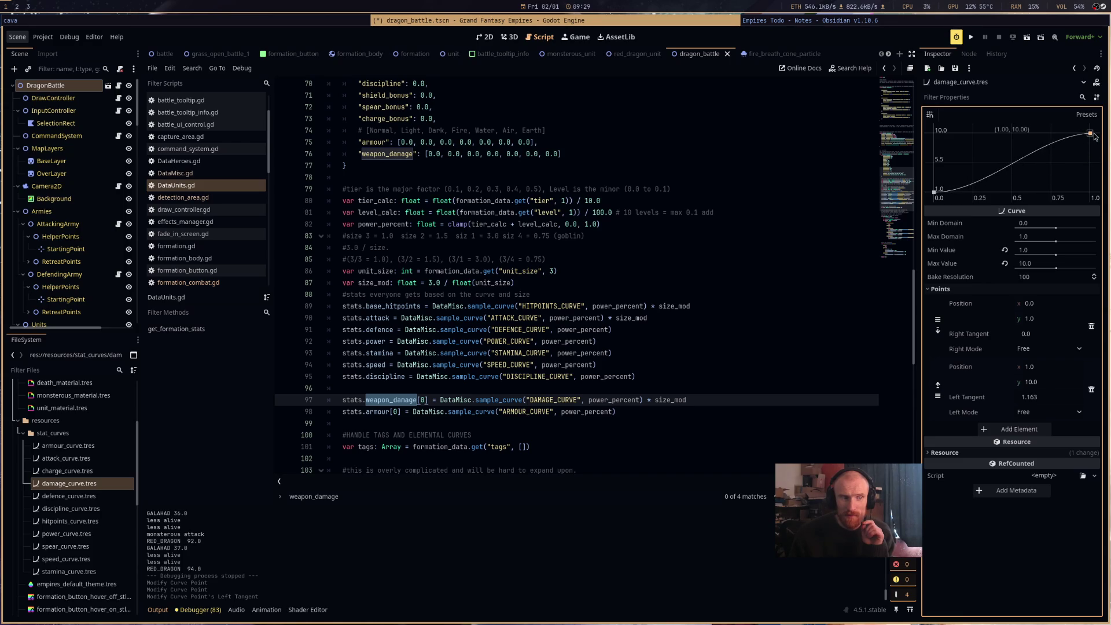
pyautogui.moveTo(1094, 135); pyautogui.dragTo(1095, 164)
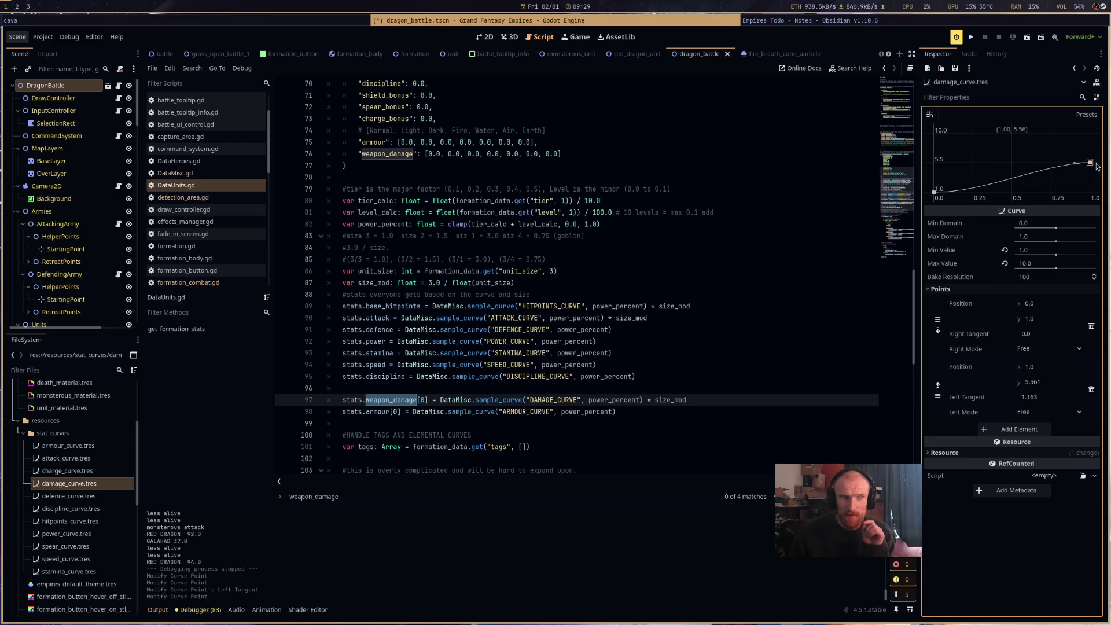
pyautogui.click(1038, 264)
pyautogui.write('5.56')
pyautogui.press('Return')
pyautogui.moveTo(1089, 132); pyautogui.dragTo(1094, 128)
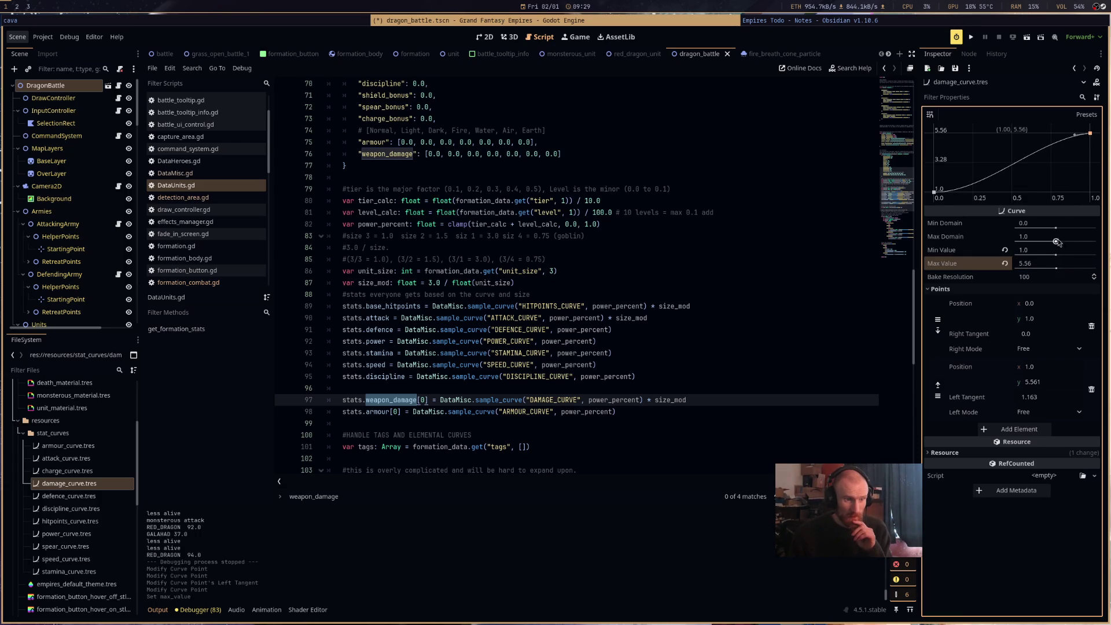
pyautogui.moveTo(1090, 133); pyautogui.dragTo(1090, 146)
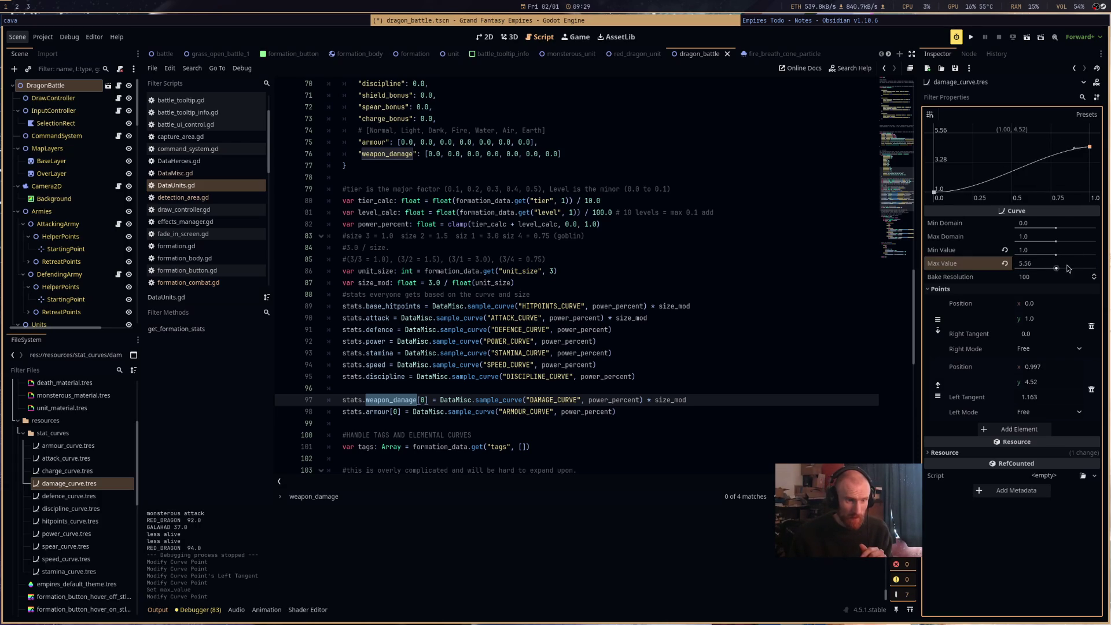
pyautogui.click(1060, 266)
pyautogui.write('5')
pyautogui.press('Return')
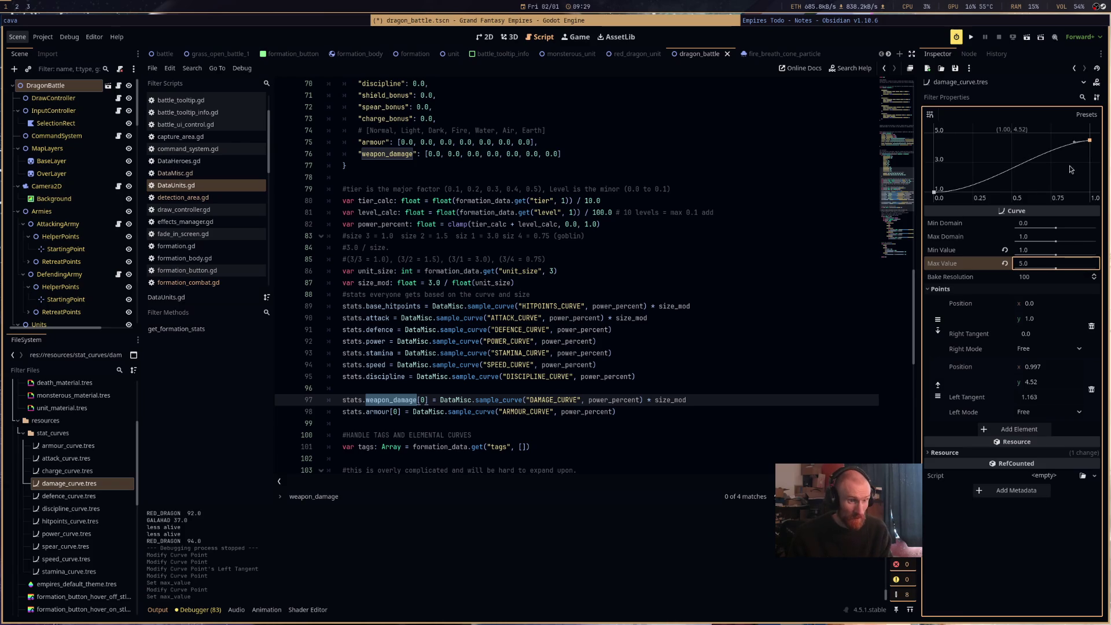
pyautogui.moveTo(1095, 142); pyautogui.dragTo(1091, 133)
pyautogui.hotkey('ctrl', 's')
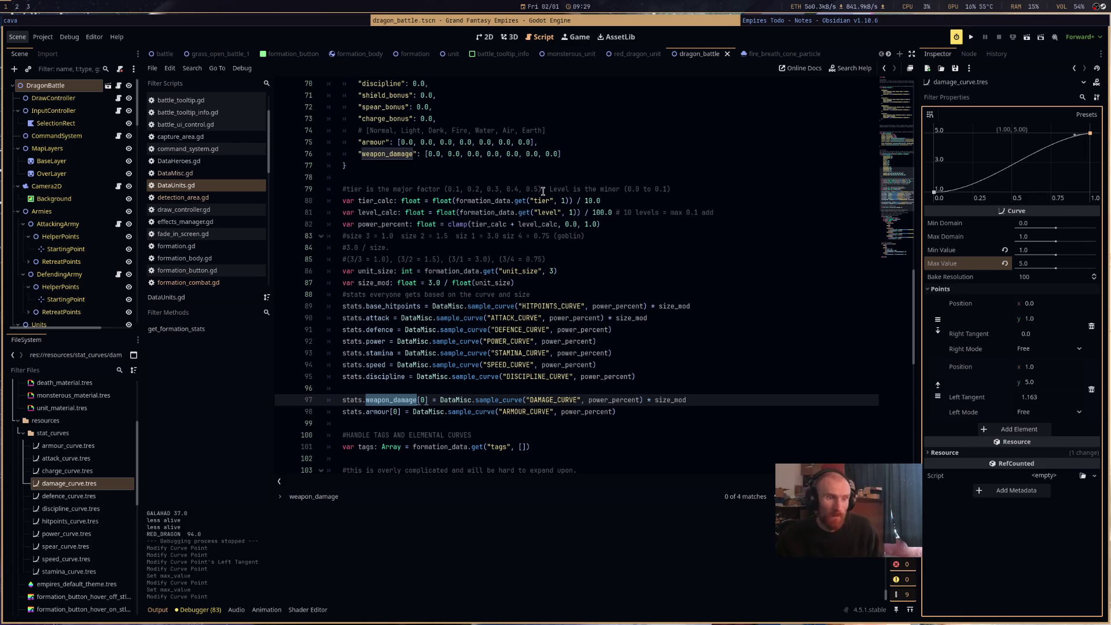
# Apply the Smoothstep preset for an S-shaped 1-to-5 rise and save the changes.
pyautogui.click(1075, 117)
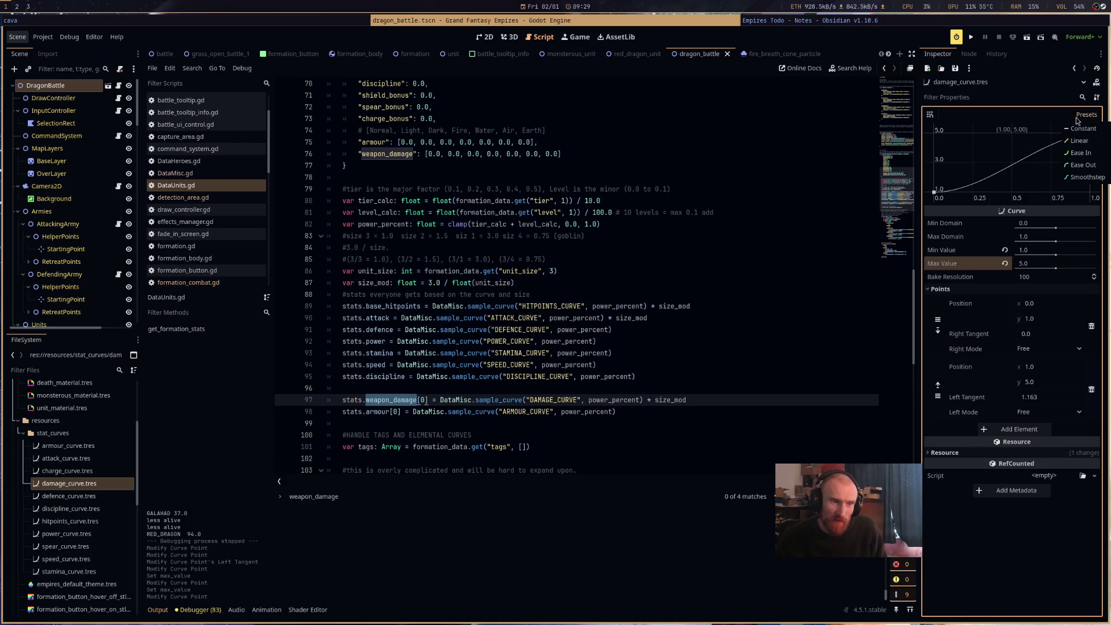
pyautogui.click(1087, 177)
pyautogui.click(784, 255)
pyautogui.hotkey('ctrl', 's')
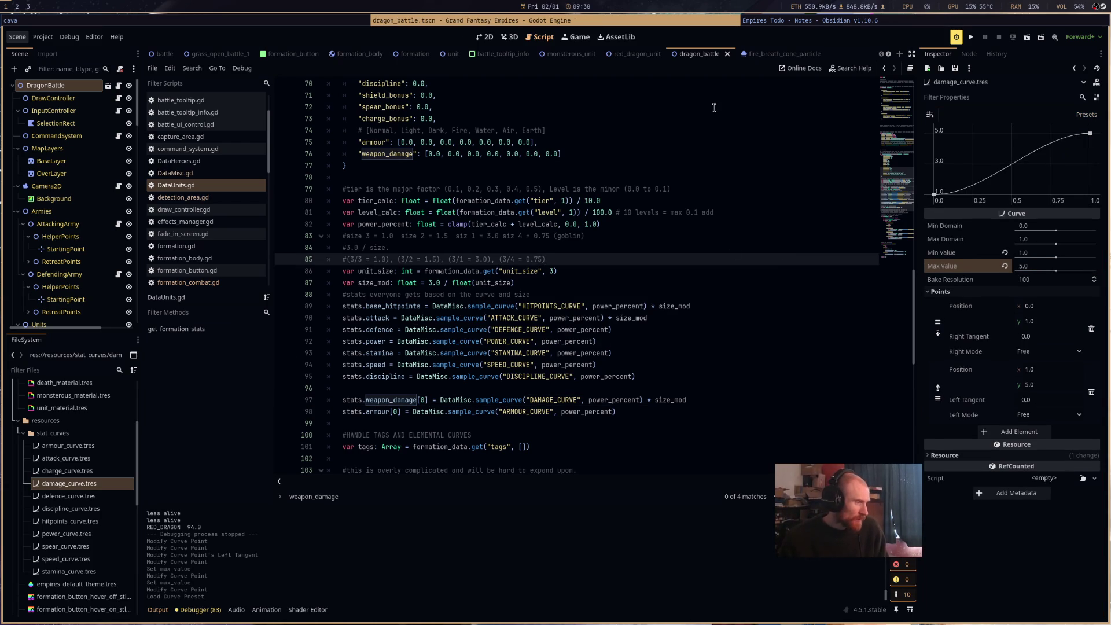
pyautogui.scroll(4, 663, 320)
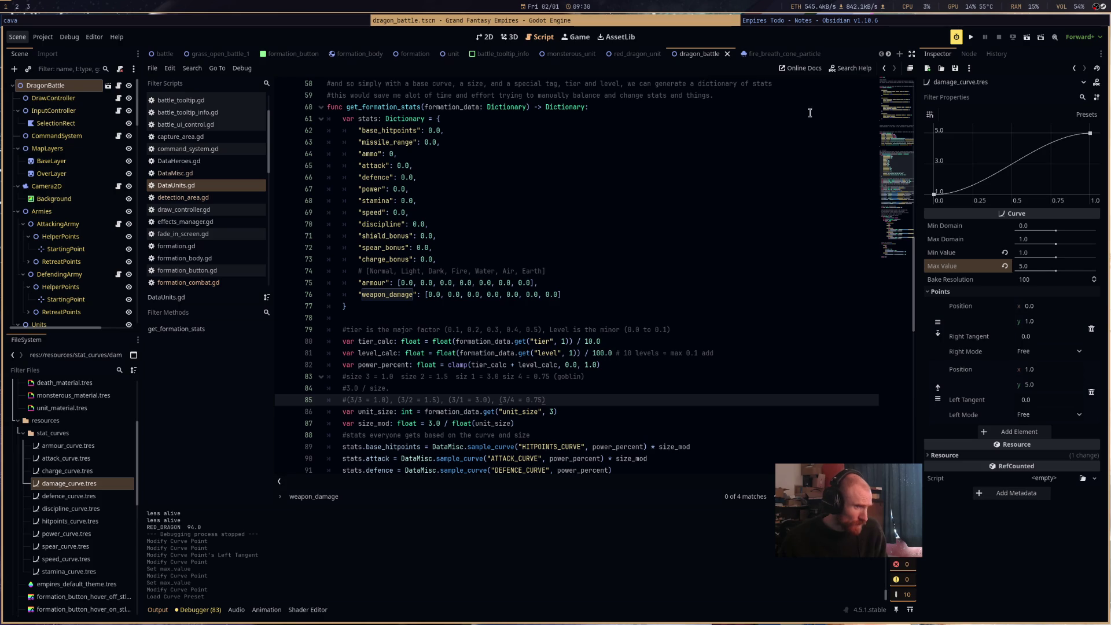
pyautogui.moveTo(888, 180); pyautogui.dragTo(901, 102)
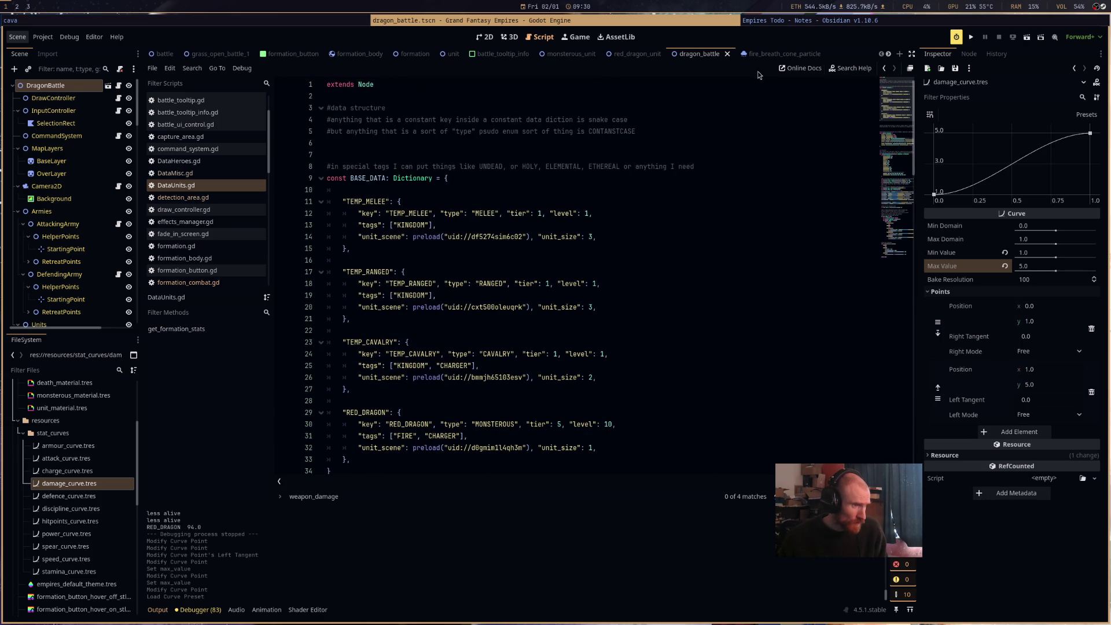
# Run the project, start the red dragon battle with START_BATTLE, and zoom in on the fight.
pyautogui.click(1026, 37)
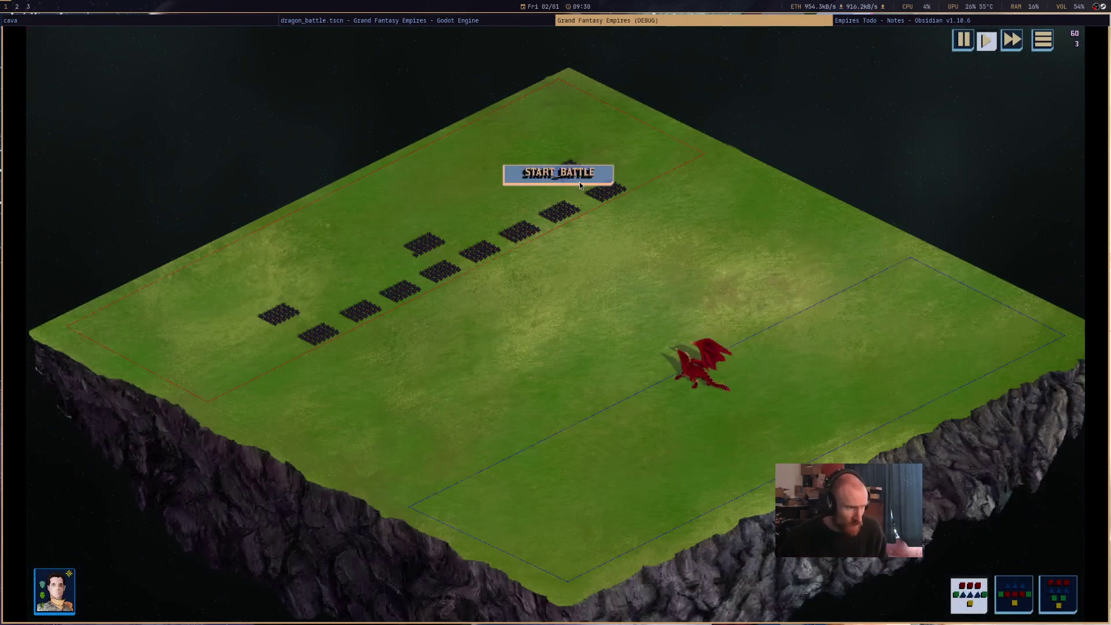
pyautogui.click(579, 184)
pyautogui.click(694, 376)
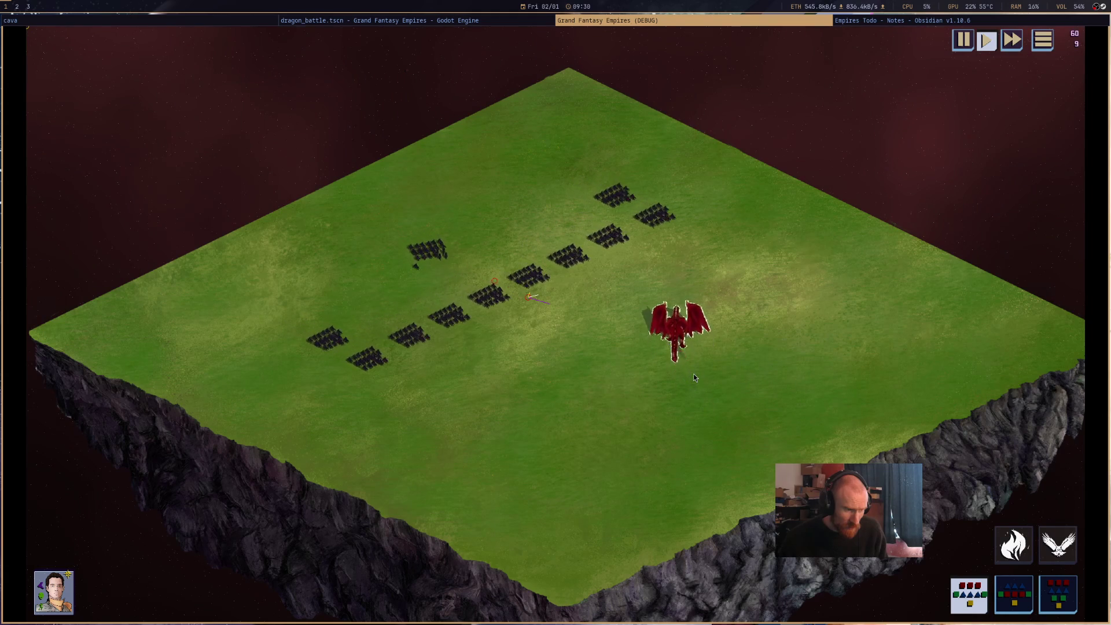
pyautogui.moveTo(671, 306)
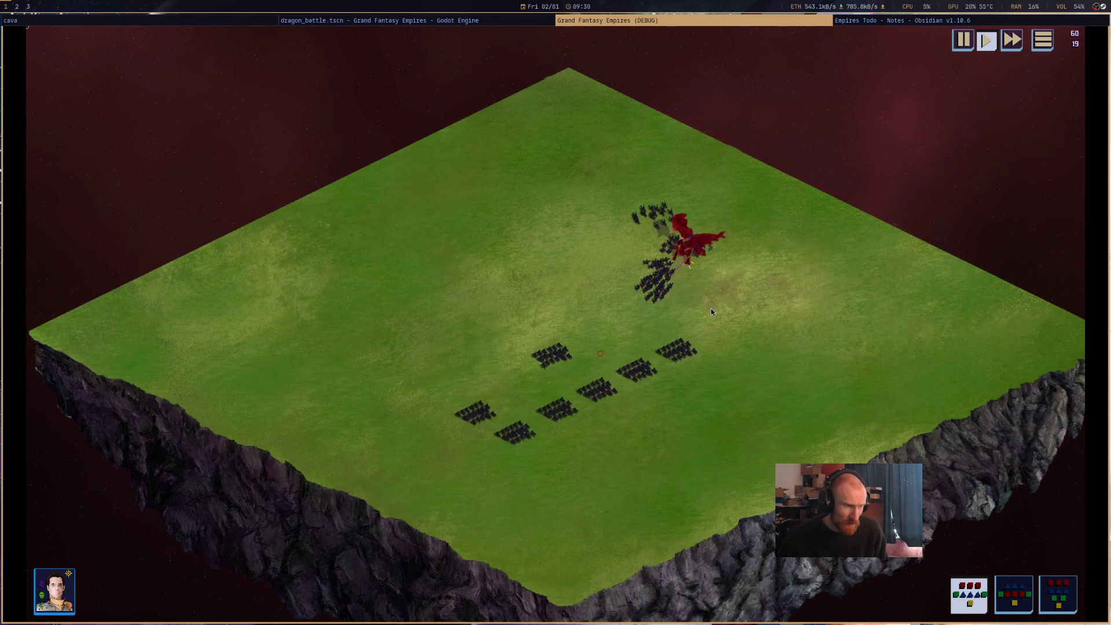
pyautogui.scroll(3, 712, 313)
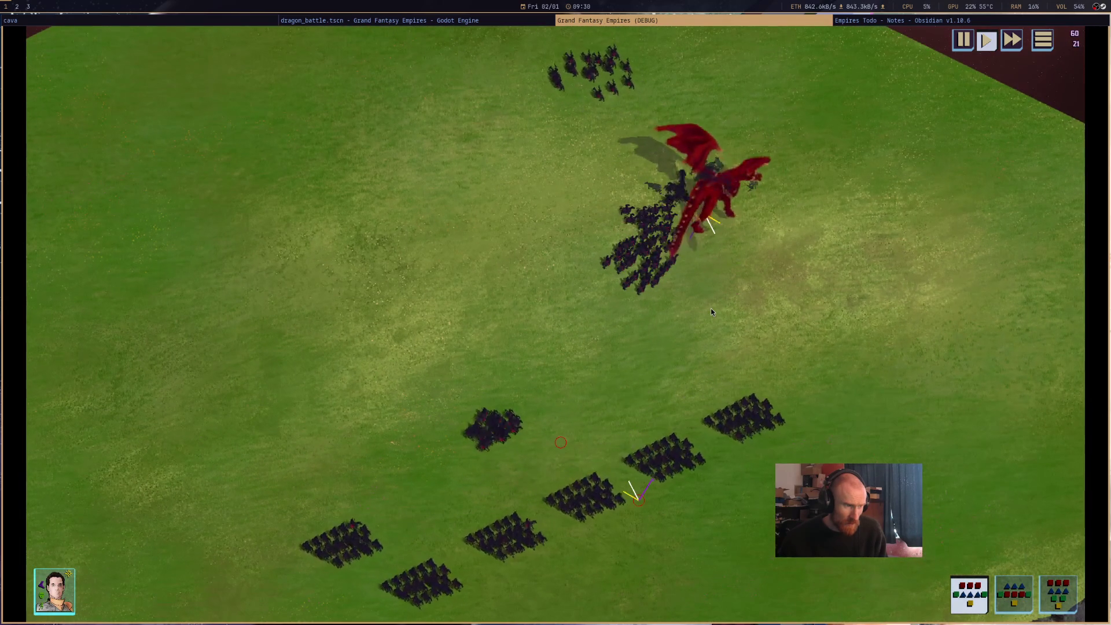
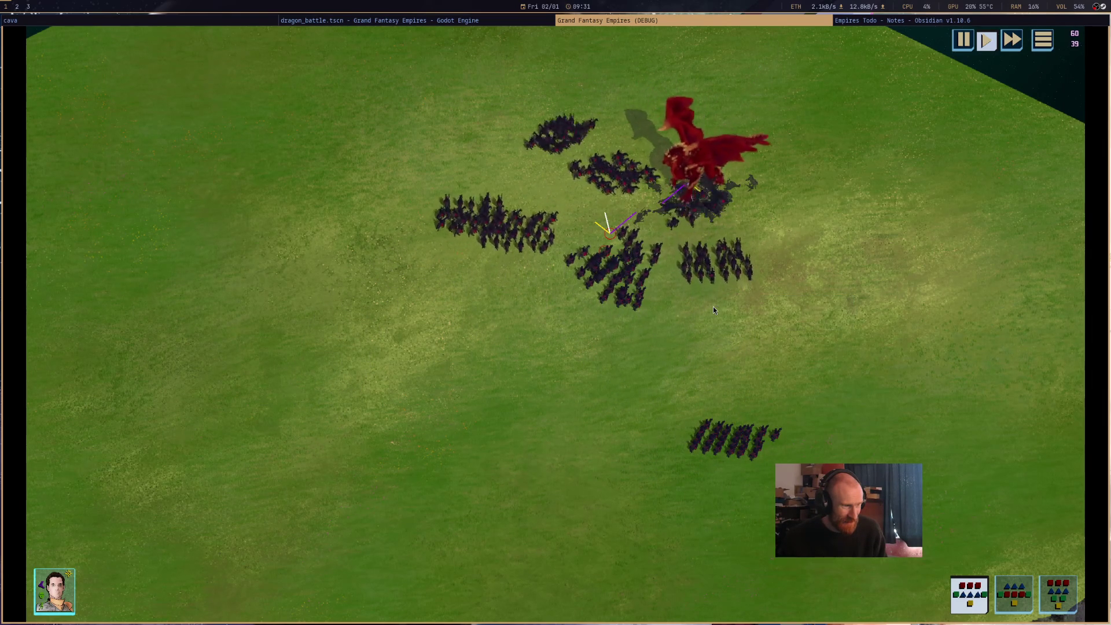
# Check the red dragon's tooltip, zoom out over the floating battlefield, then stop the game.
pyautogui.moveTo(707, 195)
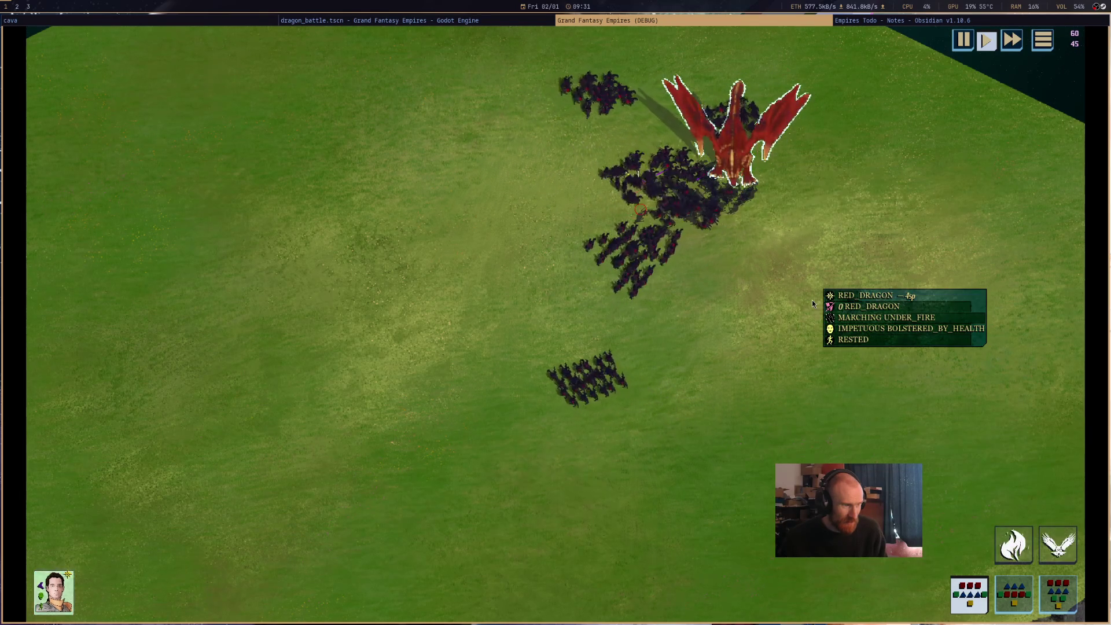
pyautogui.scroll(-5, 812, 300)
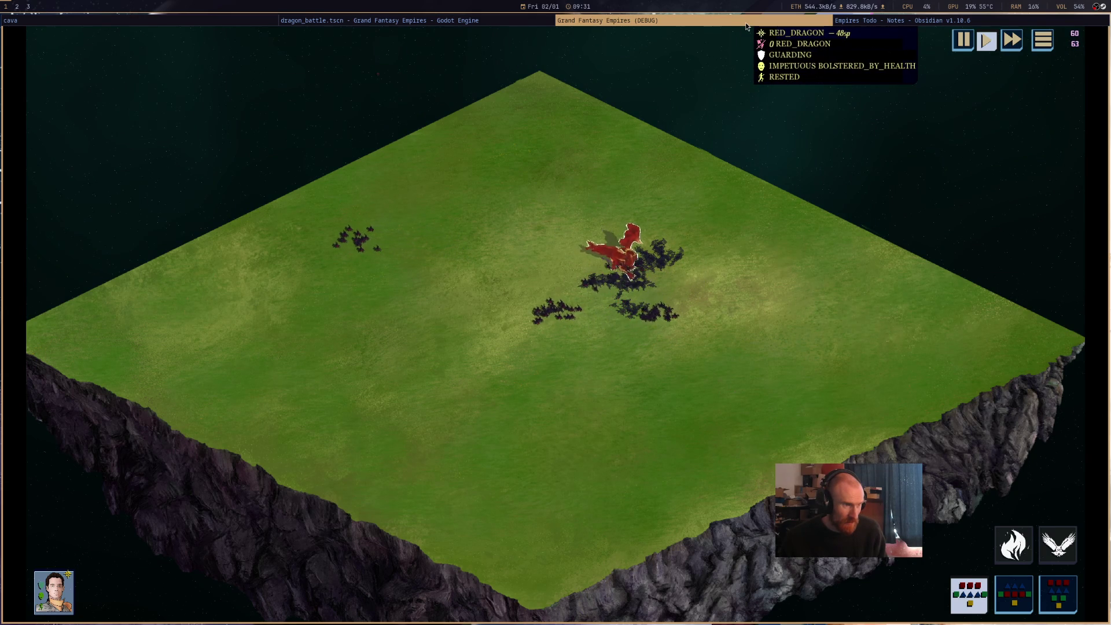
pyautogui.press('Escape')
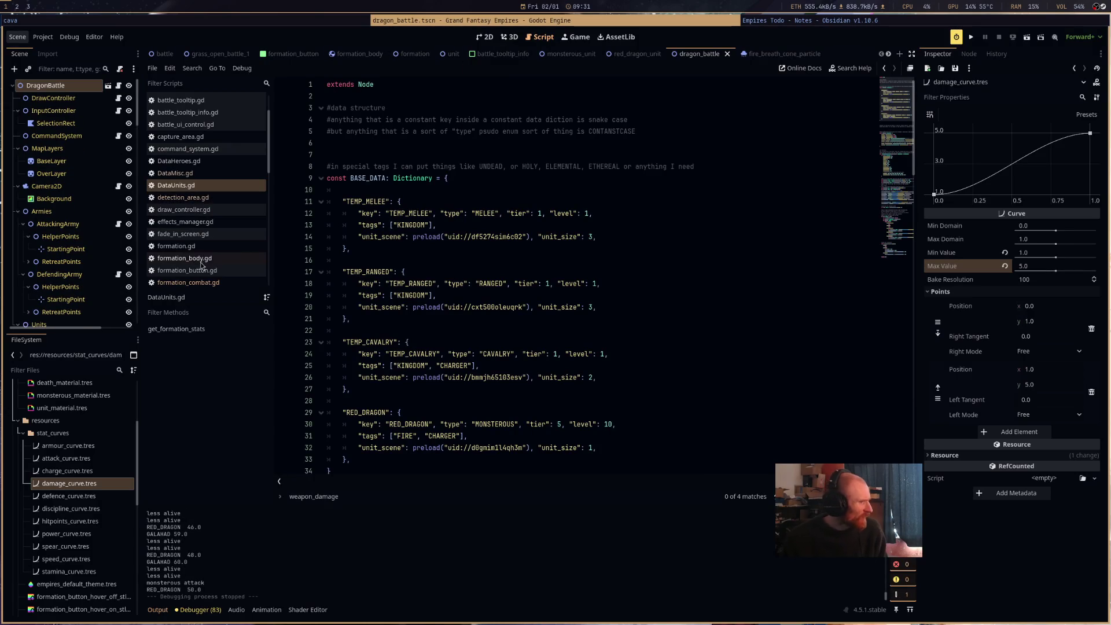
# Look through the DataMisc.gd, DataUnits.gd and DataHeroes.gd scripts.
pyautogui.click(230, 173)
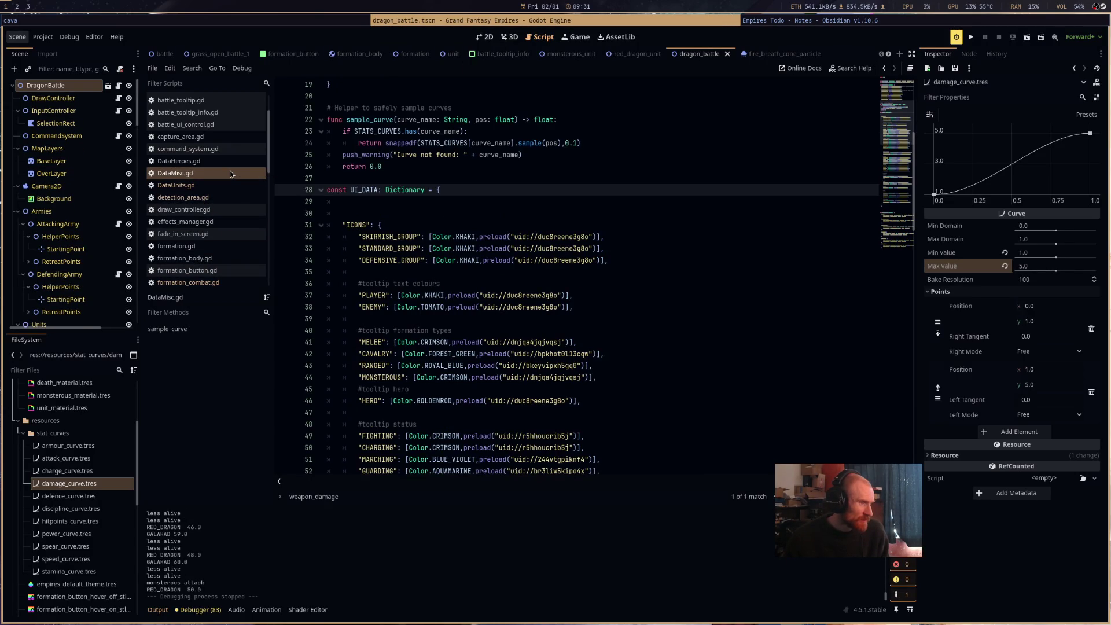
pyautogui.click(234, 184)
pyautogui.click(236, 162)
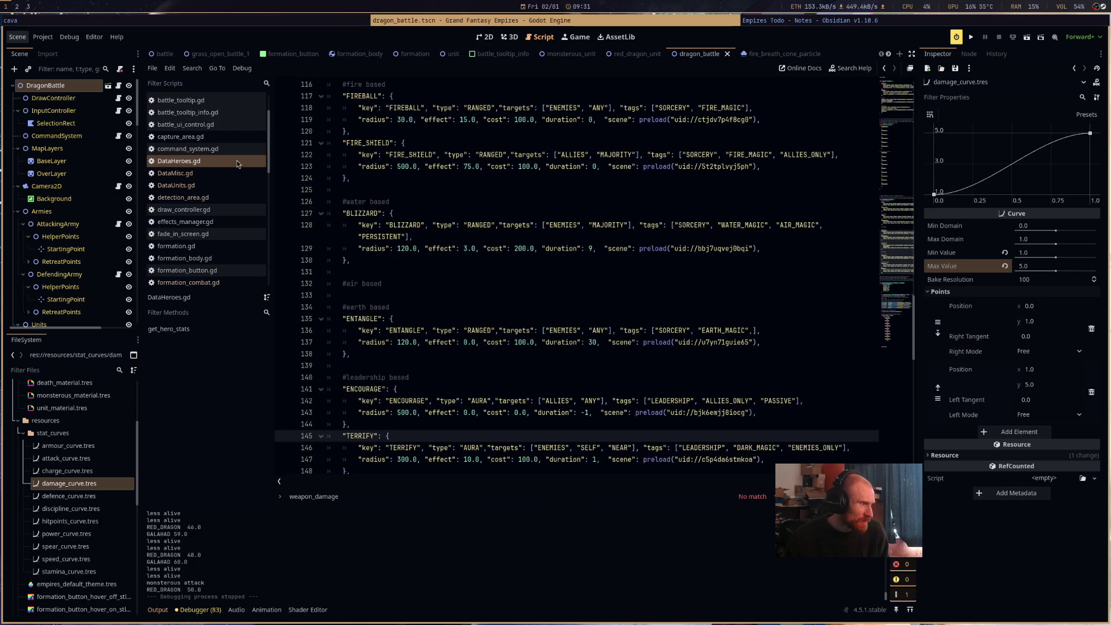
pyautogui.scroll(10, 543, 269)
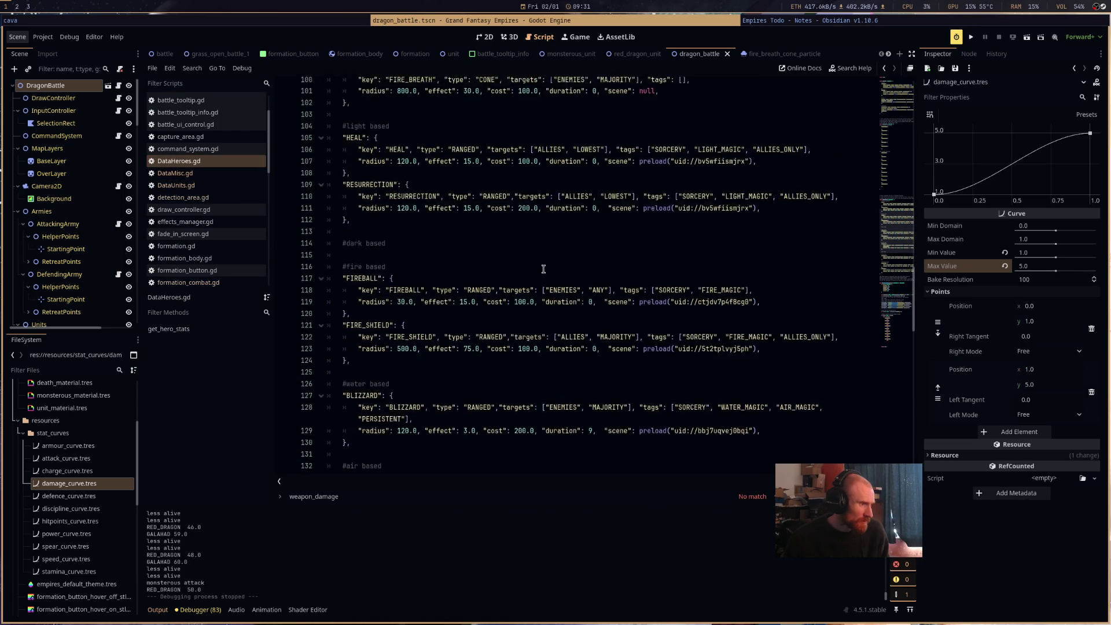
pyautogui.scroll(5, 544, 269)
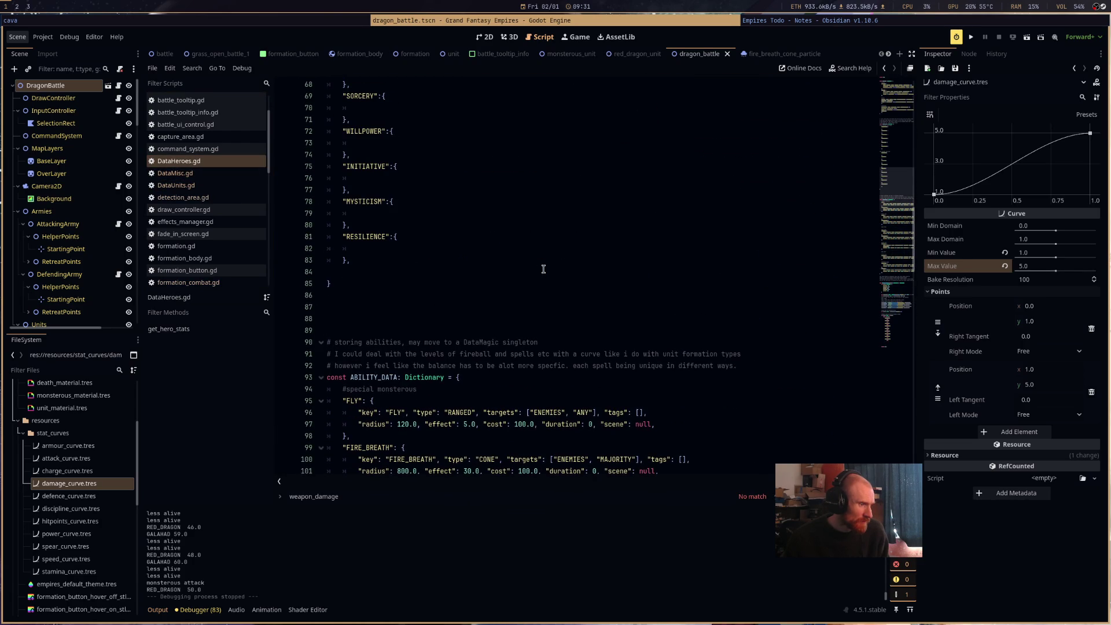
pyautogui.scroll(10, 543, 269)
# Revisit DataUnits.gd and review the detection_area.gd script.
pyautogui.click(176, 185)
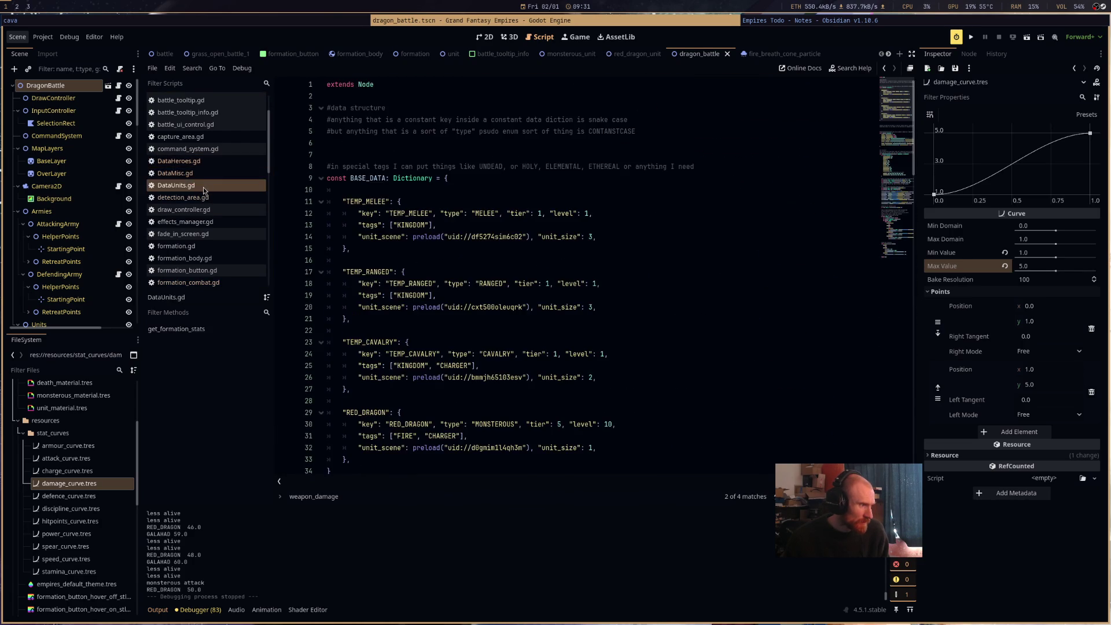
pyautogui.click(203, 199)
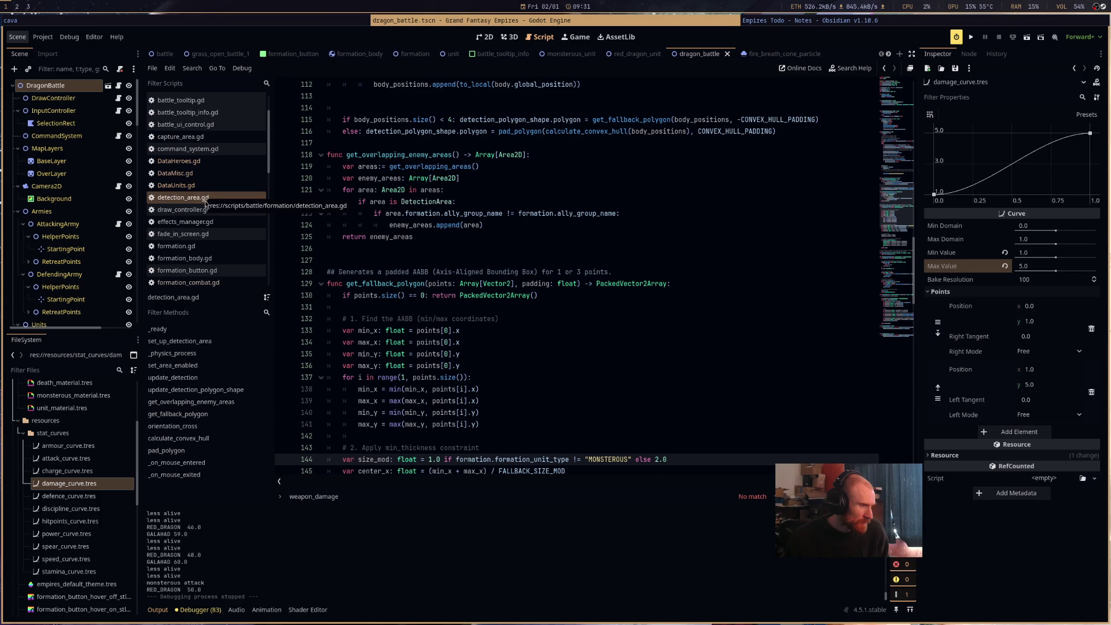
pyautogui.scroll(-8, 204, 270)
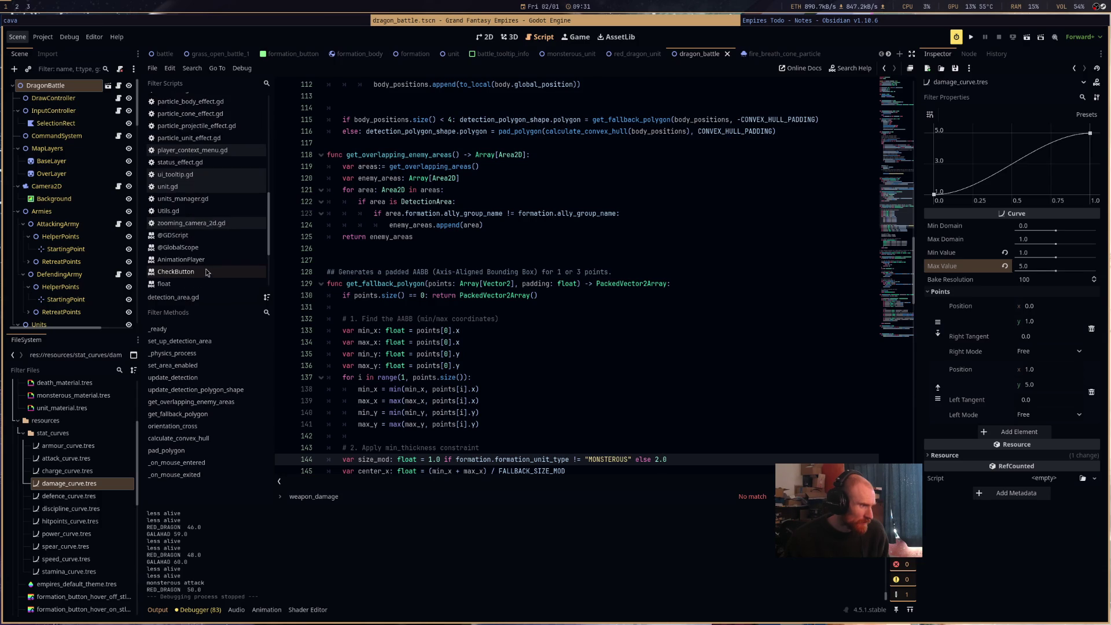
# Open units_manager.gd at initialize_units and its MONSTEROUS material branch.
pyautogui.click(218, 200)
pyautogui.scroll(-2, 532, 253)
pyautogui.scroll(-1, 531, 253)
pyautogui.scroll(-2, 214, 190)
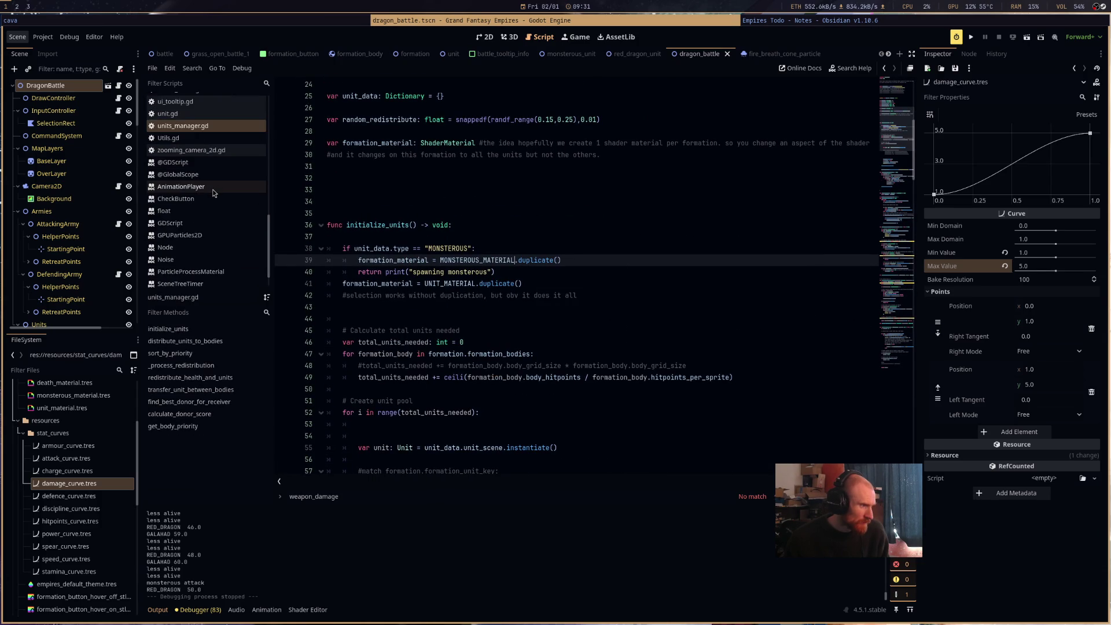
pyautogui.scroll(5, 213, 190)
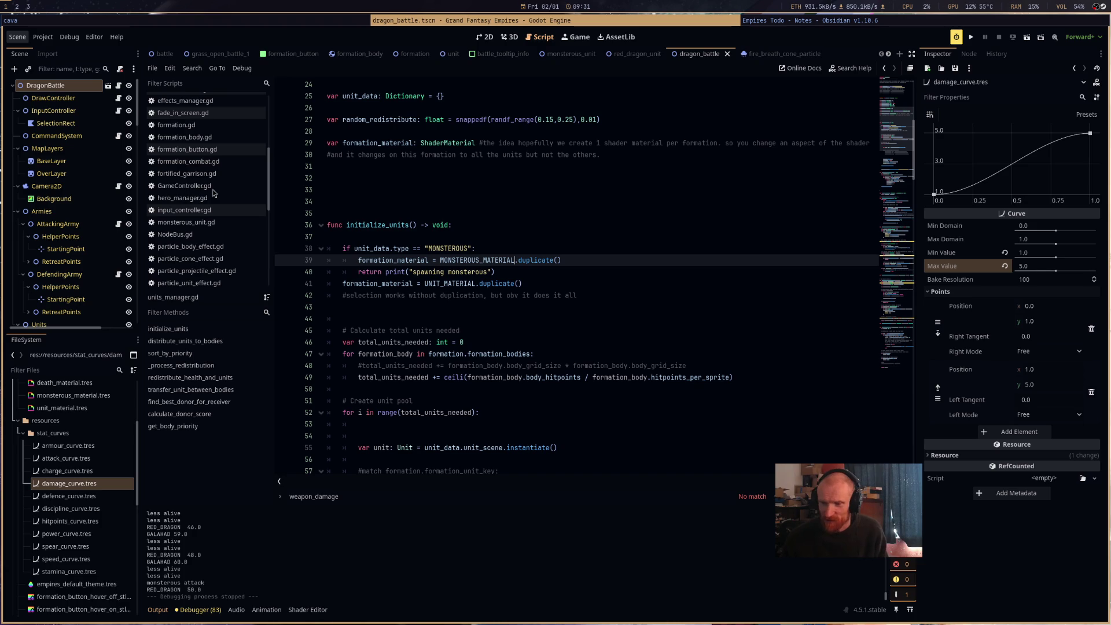
# Open hero_manager.gd and scroll down to the use_ability function.
pyautogui.click(222, 199)
pyautogui.scroll(-5, 605, 312)
pyautogui.scroll(-15, 604, 313)
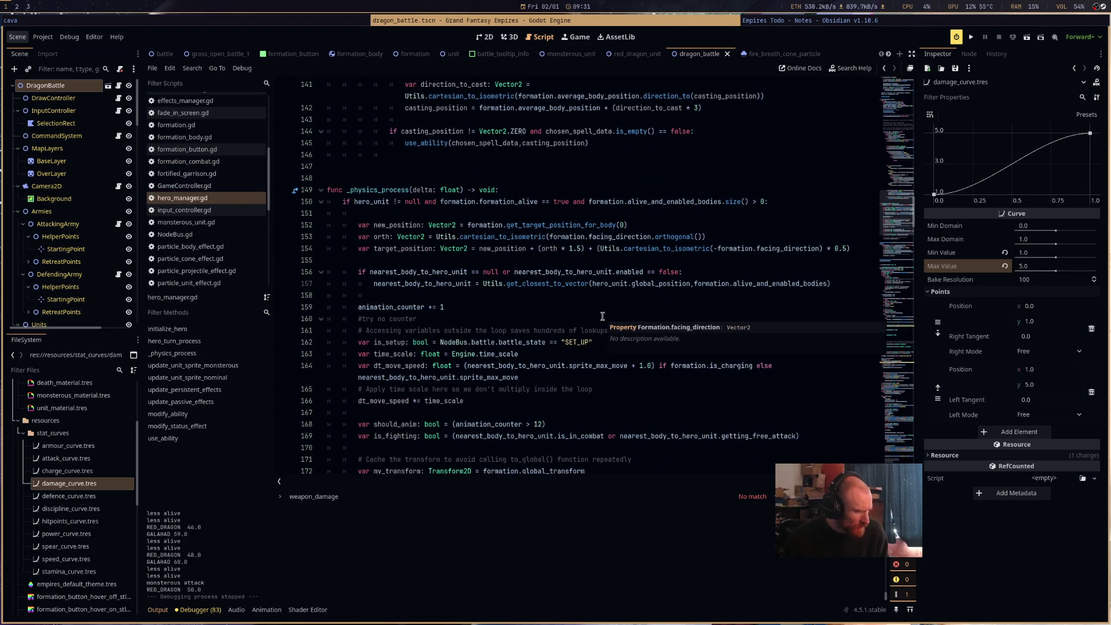
pyautogui.scroll(-8, 602, 316)
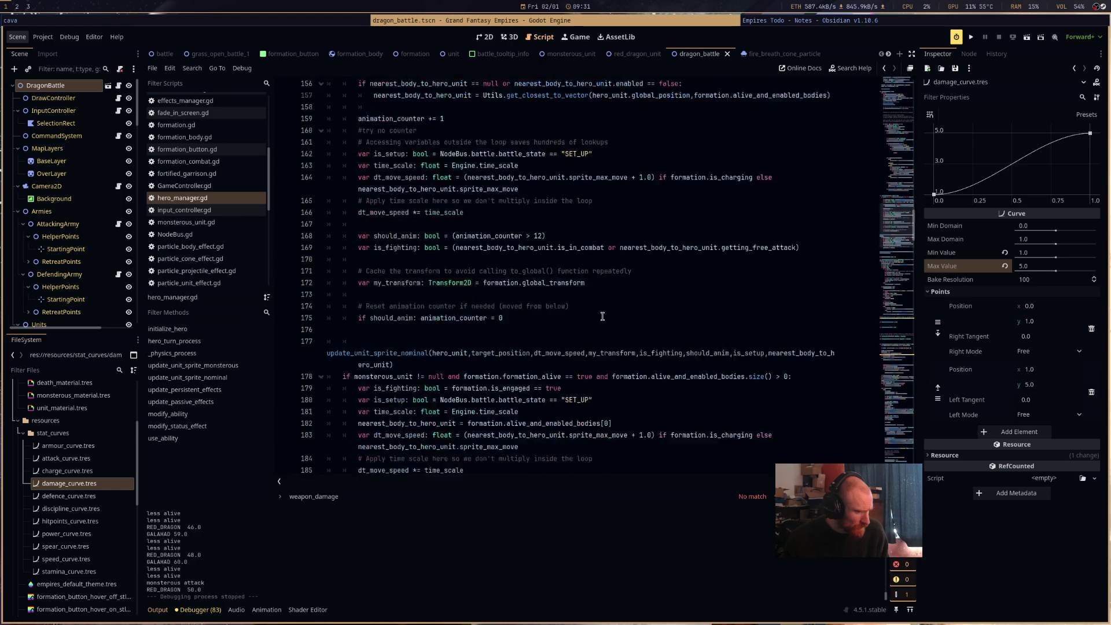
pyautogui.scroll(-5, 602, 317)
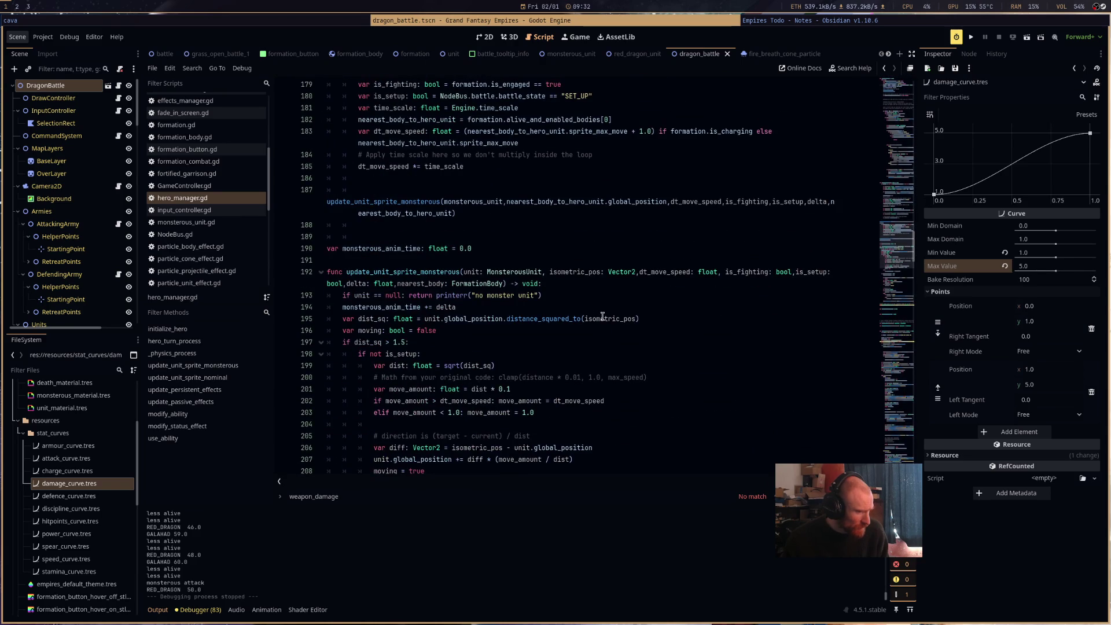
pyautogui.scroll(-7, 602, 317)
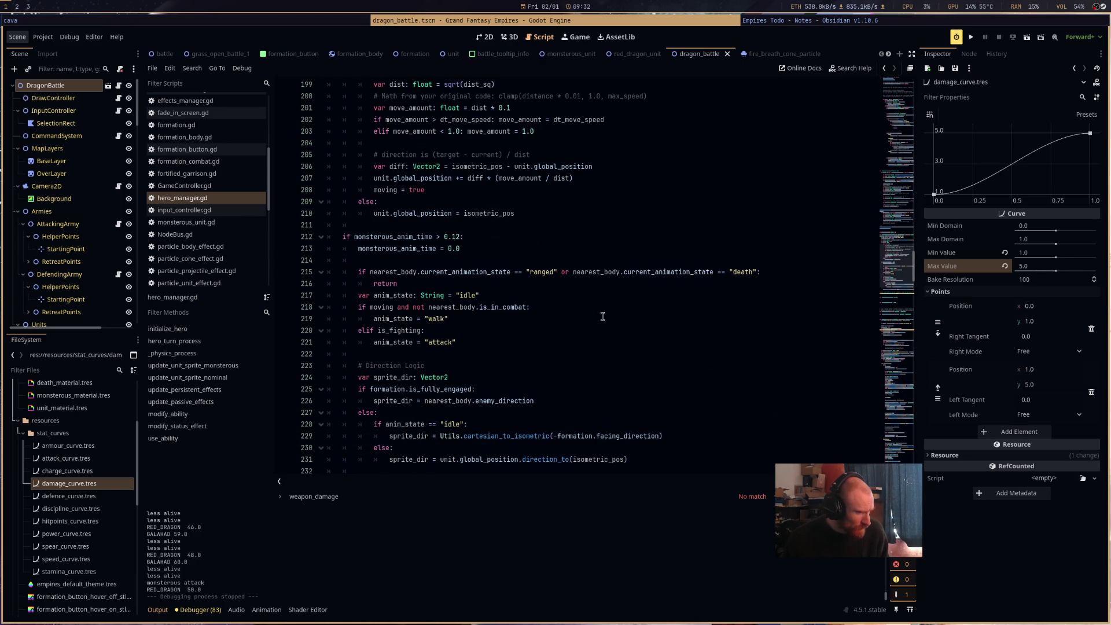
pyautogui.scroll(-10, 497, 294)
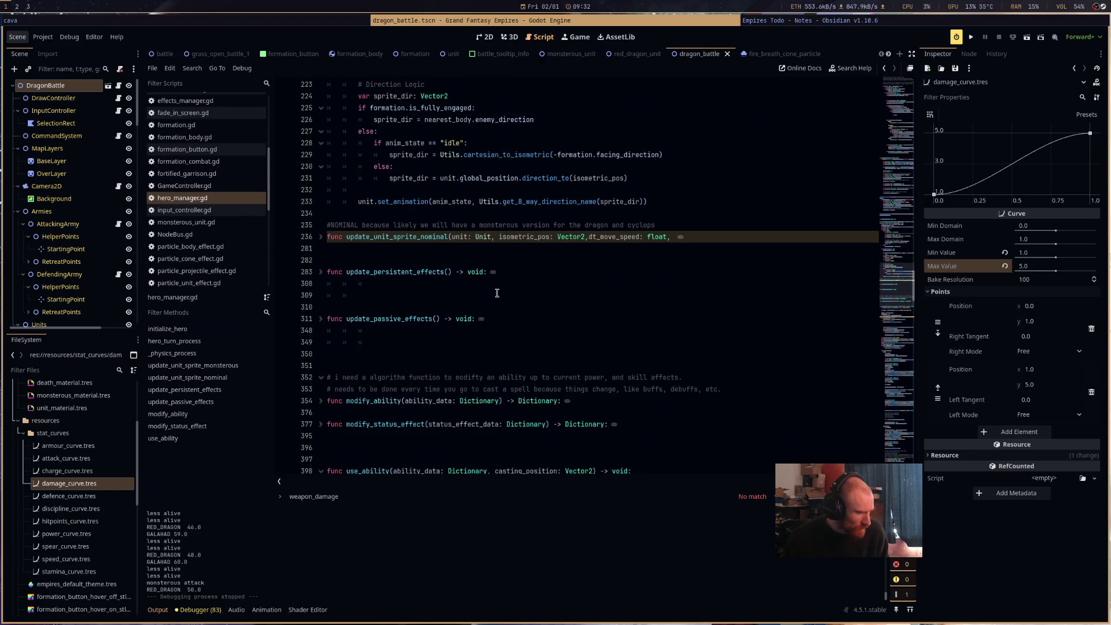
pyautogui.scroll(-5, 497, 293)
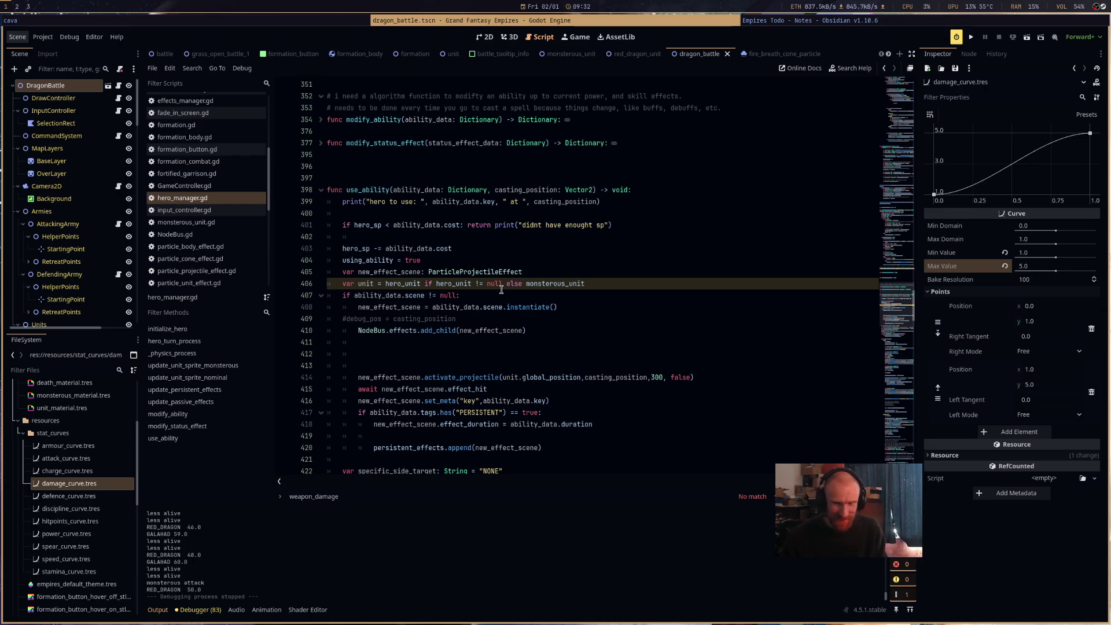
# Glance at the music video in the browser, then return and place the cursor on line 409.
pyautogui.press('super+3')
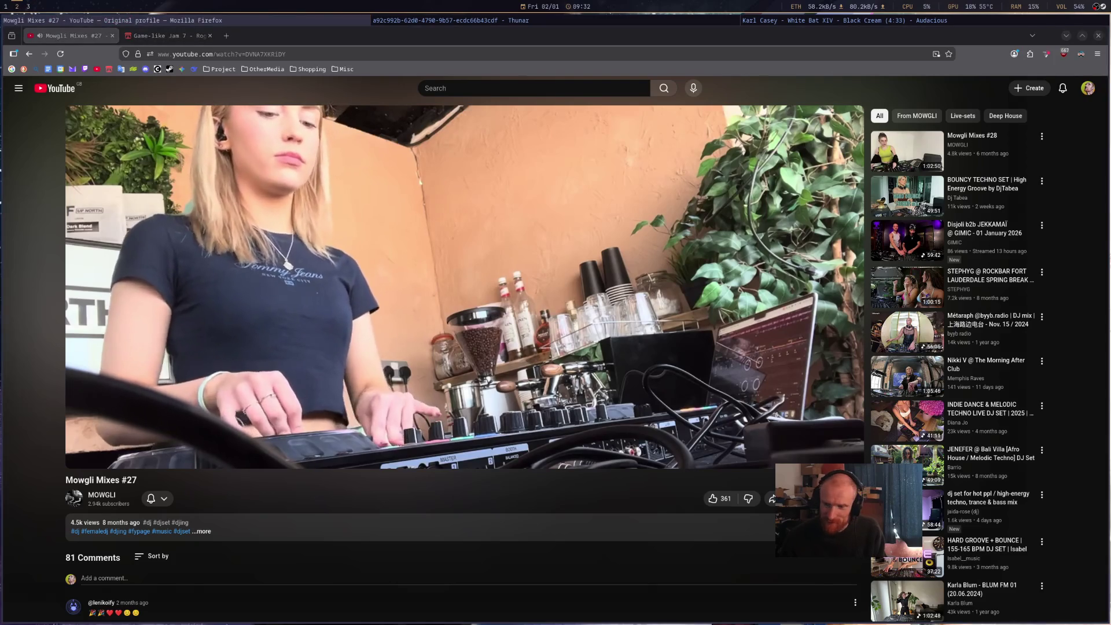
pyautogui.press('super+2')
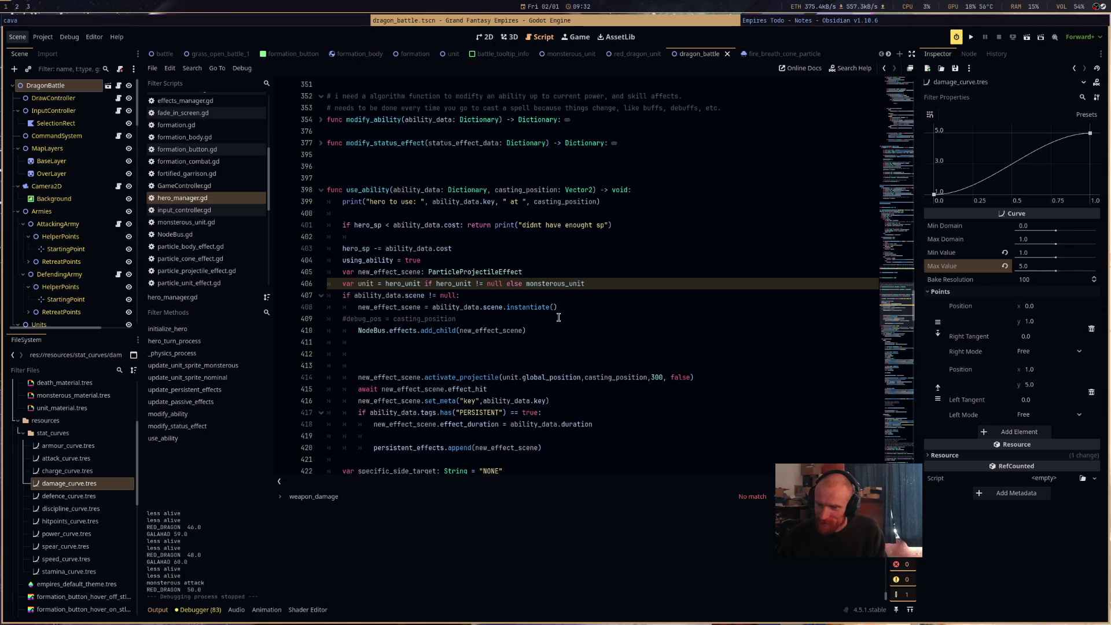
pyautogui.click(558, 318)
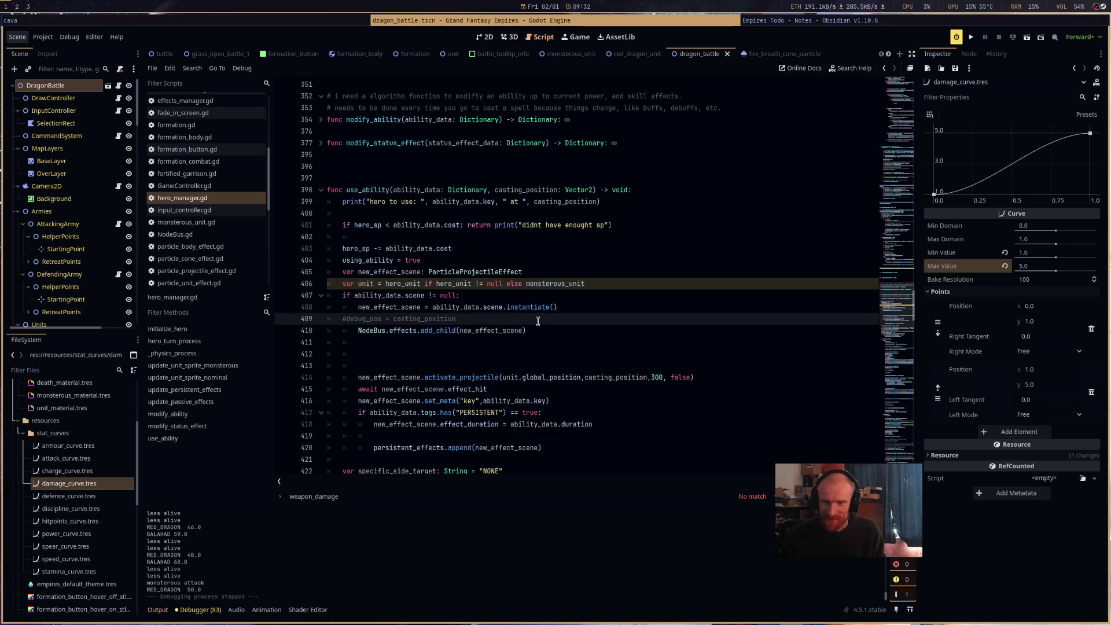